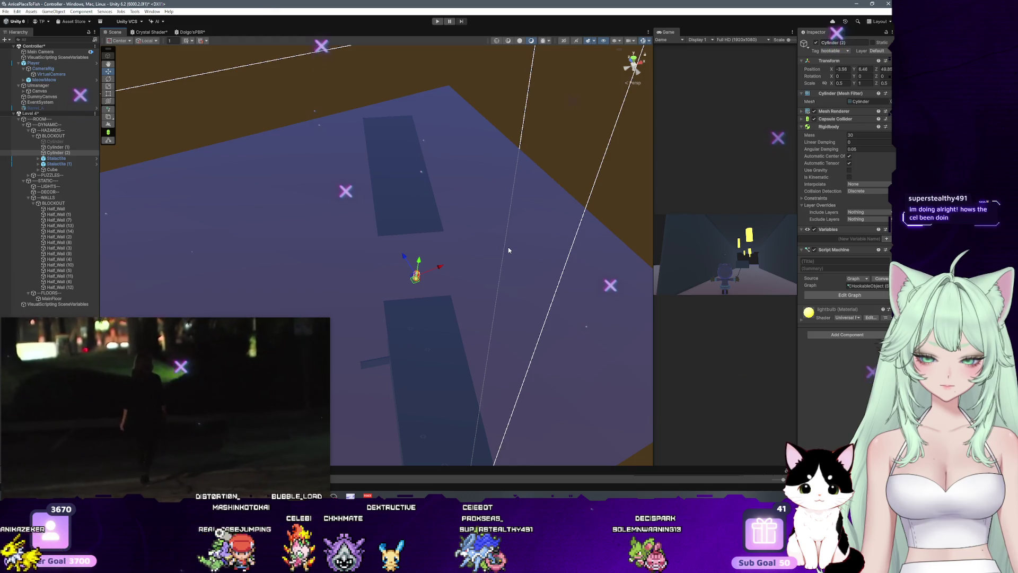
Orbit the Scene view around the cylinder, then enter Play mode to reach the title menu.
{"action": "mouse_move", "coordinate": [441, 289]}
{"action": "left_mouse_down"}
{"action": "mouse_move", "coordinate": [552, 177]}
{"action": "mouse_move", "coordinate": [464, 225]}
{"action": "mouse_move", "coordinate": [492, 202]}
{"action": "mouse_move", "coordinate": [545, 200]}
{"action": "mouse_move", "coordinate": [490, 223]}
{"action": "left_mouse_up"}
{"action": "left_click", "coordinate": [437, 21]}
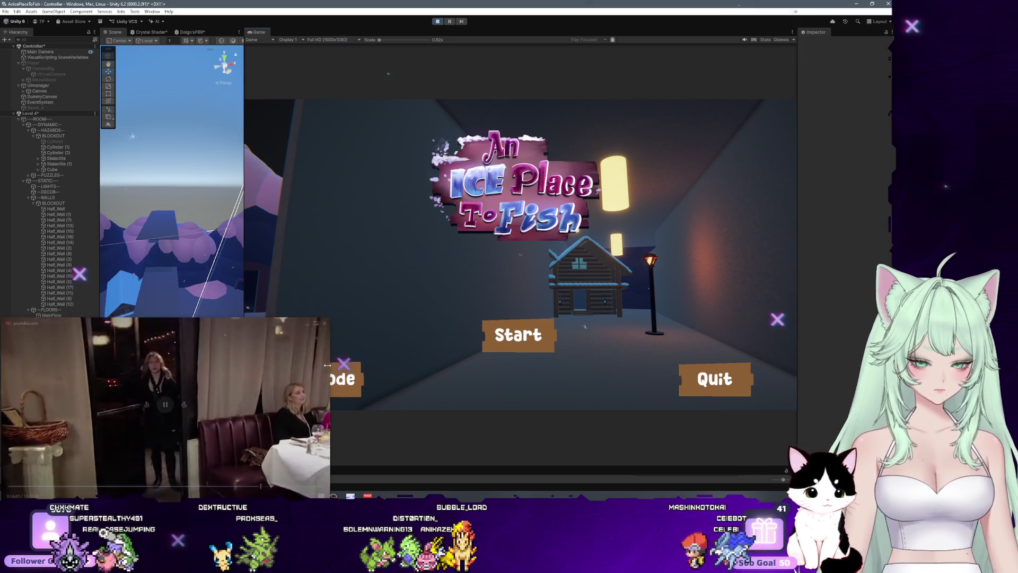
Load the corridor level, run the character toward the yellow pillar, and pause the game.
{"action": "left_click", "coordinate": [342, 378]}
{"action": "left_click", "coordinate": [368, 336]}
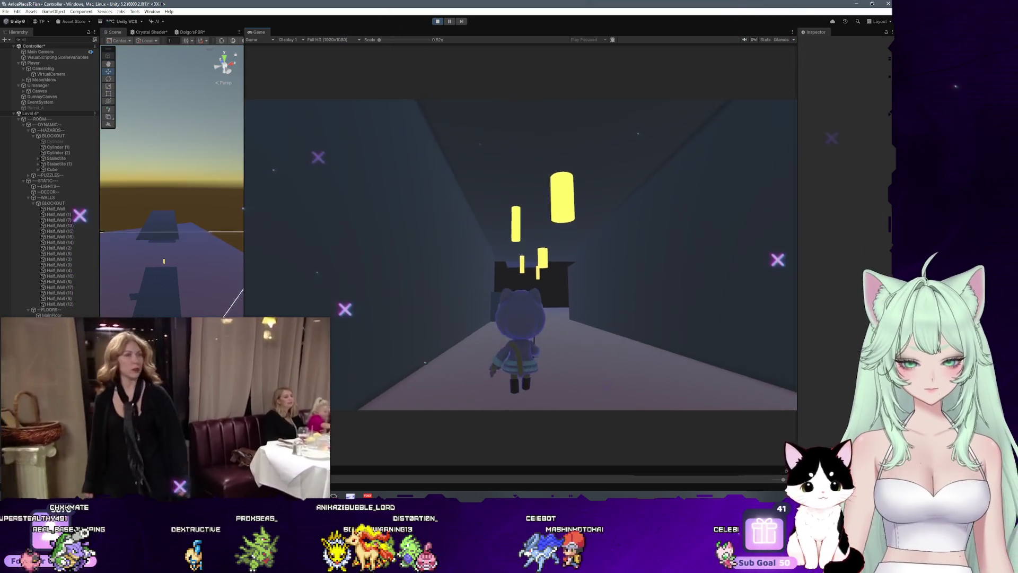
{"action": "key", "text": "w"}
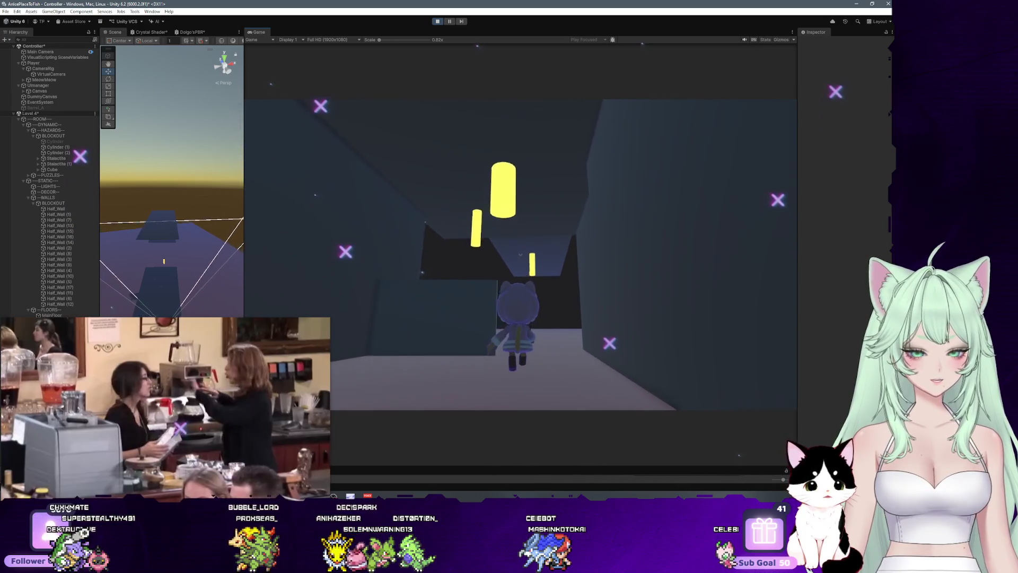
{"action": "key", "text": "w"}
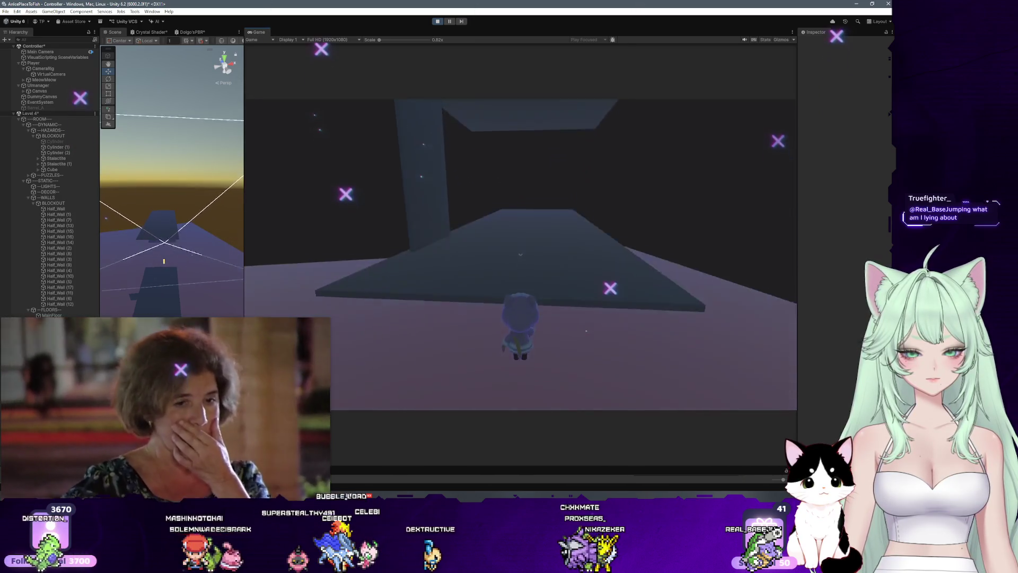
{"action": "key", "text": "Escape"}
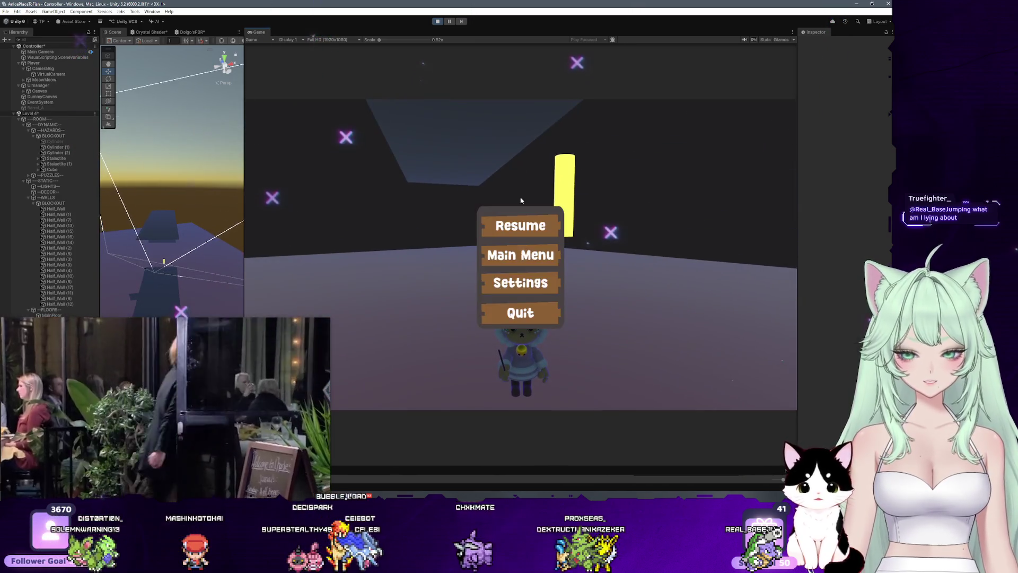
Select Half_Wall (17) and a second wall, frame and orbit around them, then resume.
{"action": "left_click_drag", "start_coordinate": [198, 229], "coordinate": [227, 236]}
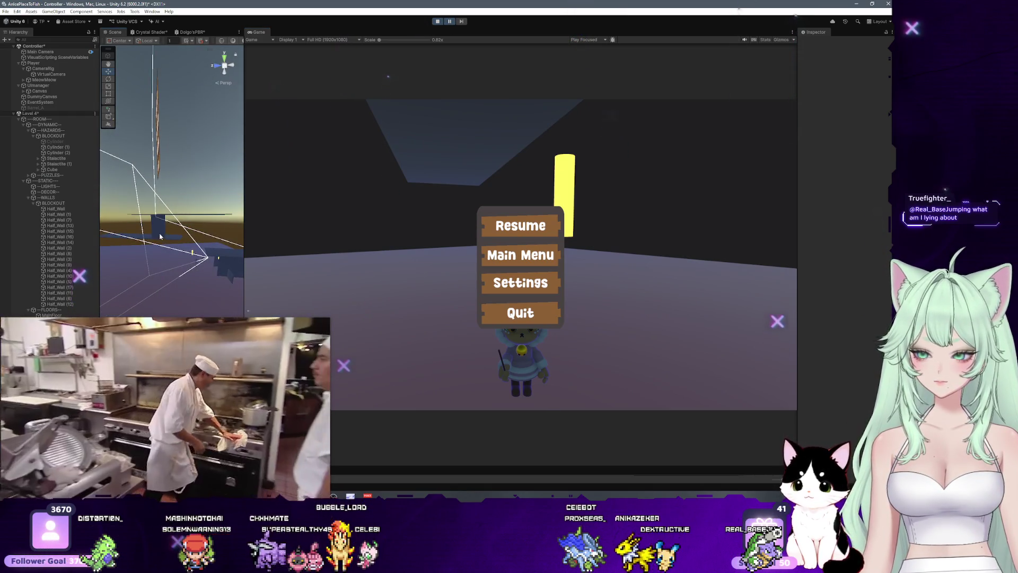
{"action": "left_click", "coordinate": [160, 236]}
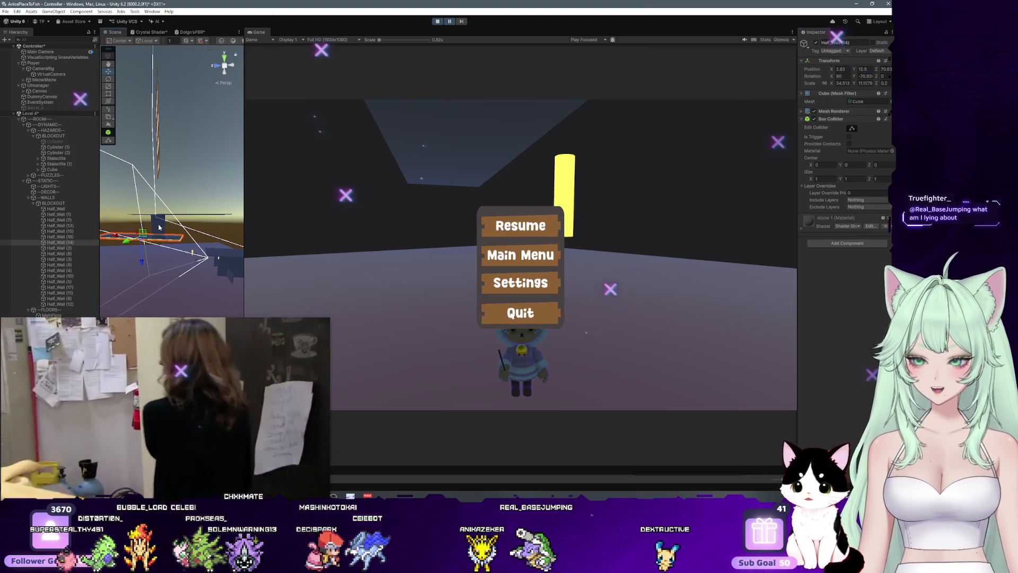
{"action": "left_click", "coordinate": [195, 217], "text": "ctrl"}
{"action": "key", "text": "f"}
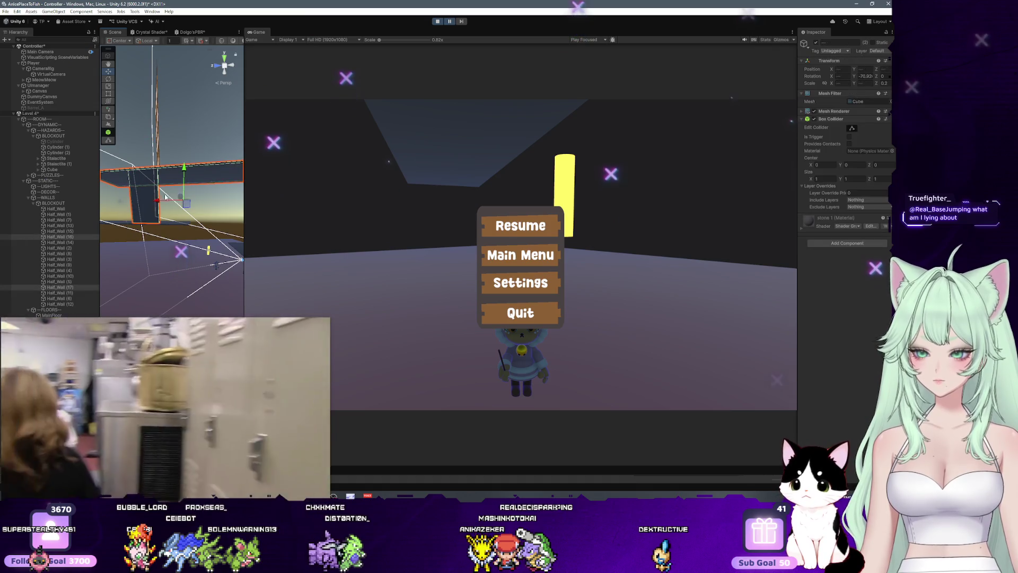
{"action": "mouse_move", "coordinate": [132, 227]}
{"action": "left_mouse_down"}
{"action": "mouse_move", "coordinate": [196, 240]}
{"action": "mouse_move", "coordinate": [166, 236]}
{"action": "mouse_move", "coordinate": [224, 169]}
{"action": "left_mouse_up"}
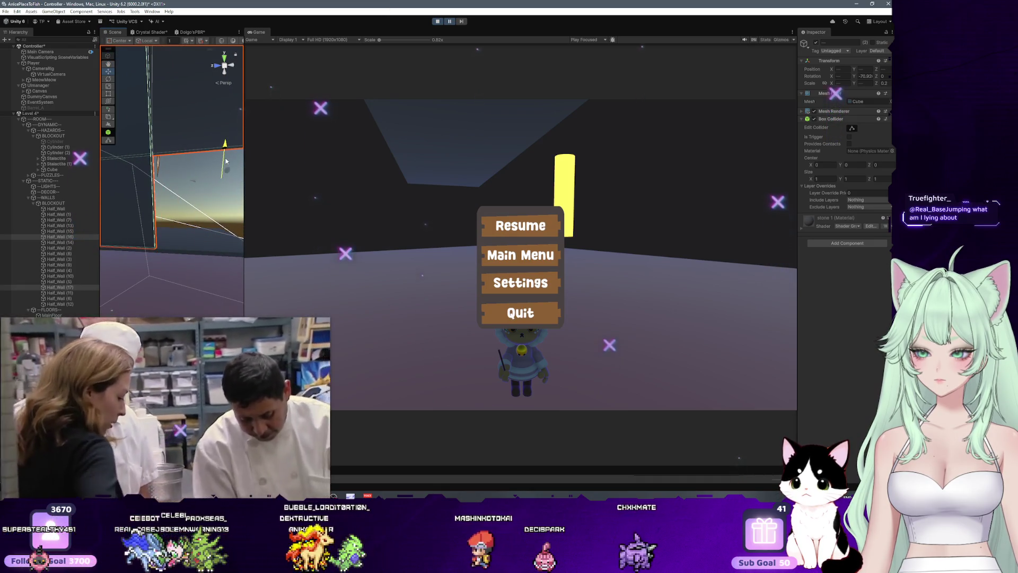
{"action": "left_click", "coordinate": [527, 226]}
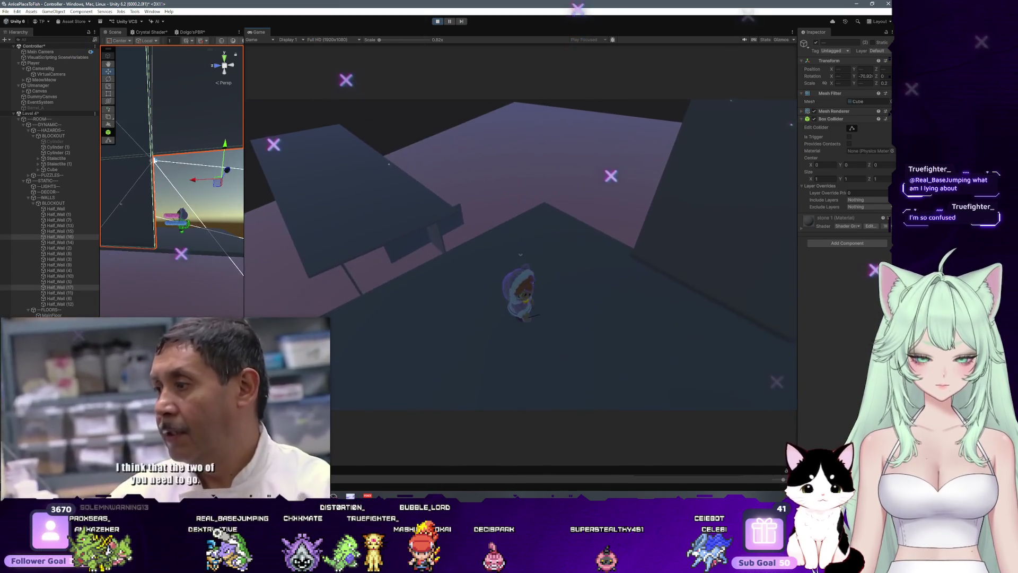
Pause and exit Play mode, then widen and zoom the Scene view for editing.
{"action": "key", "text": "Escape"}
{"action": "left_click", "coordinate": [438, 22]}
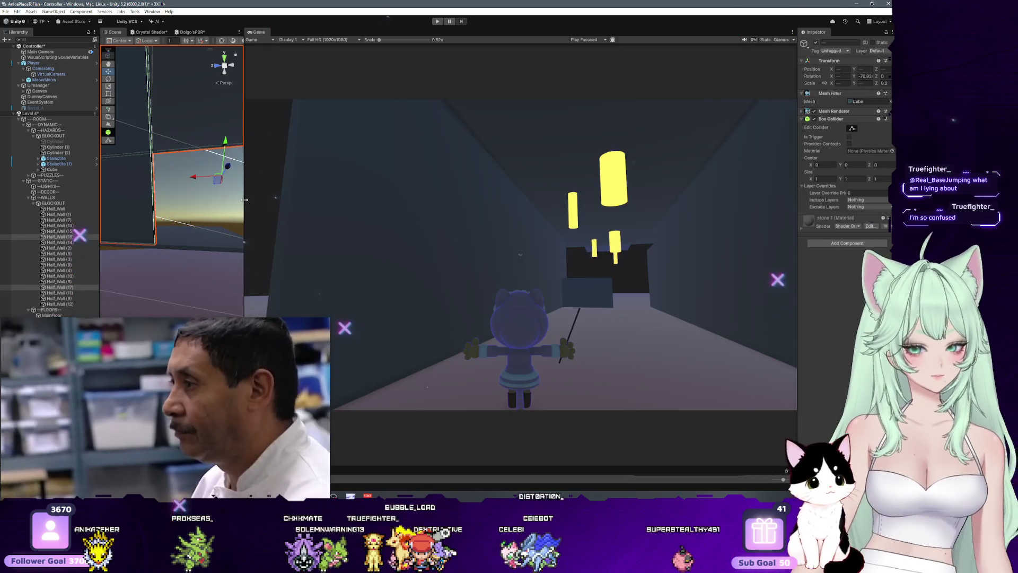
{"action": "left_click_drag", "start_coordinate": [244, 199], "coordinate": [549, 247]}
{"action": "scroll", "coordinate": [445, 275], "scroll_direction": "down", "scroll_amount": 5}
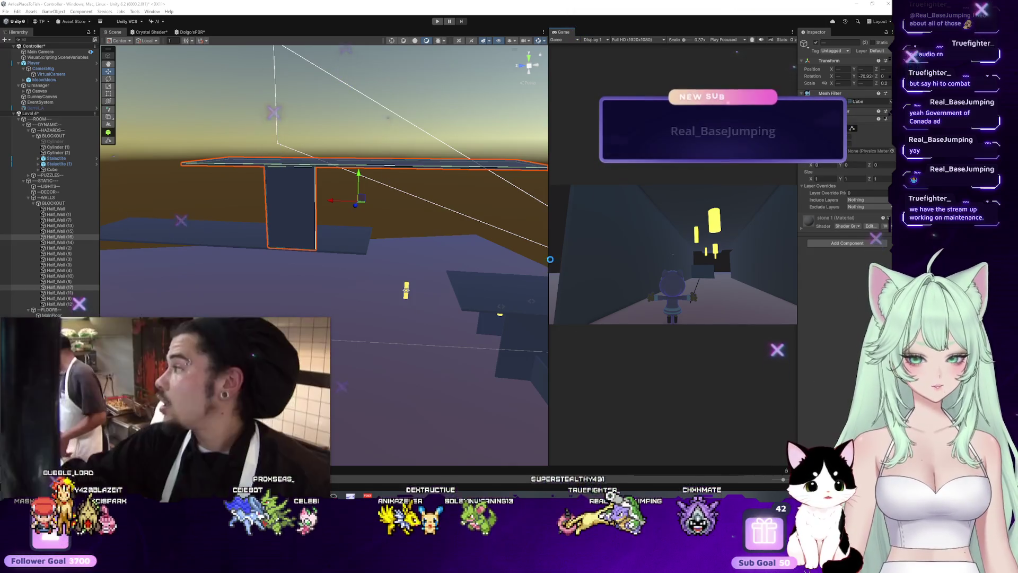
Close the Level 4 scene, saving its changes, and start the play-test.
{"action": "left_click_drag", "start_coordinate": [548, 266], "coordinate": [356, 265]}
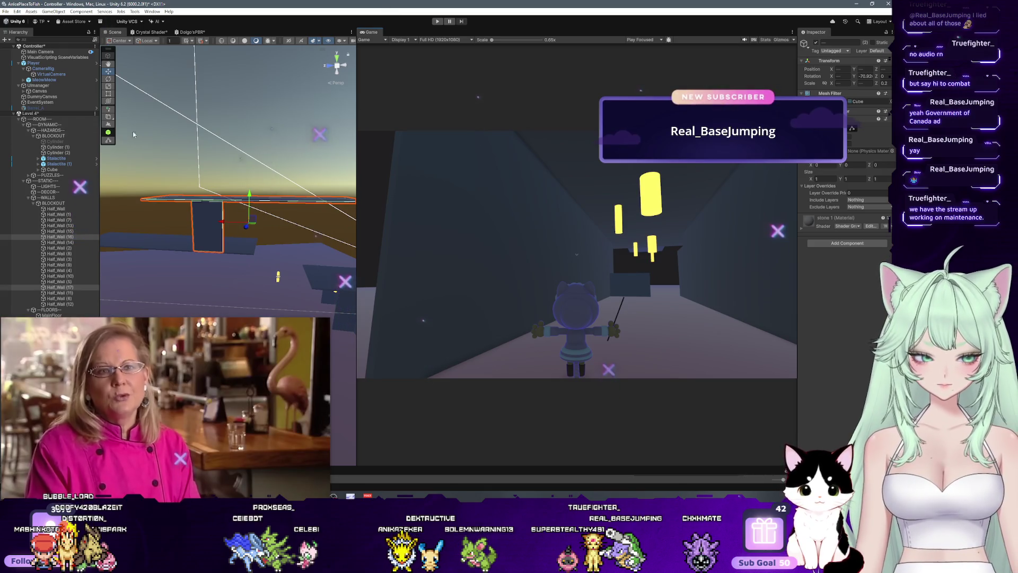
{"action": "right_click", "coordinate": [61, 115]}
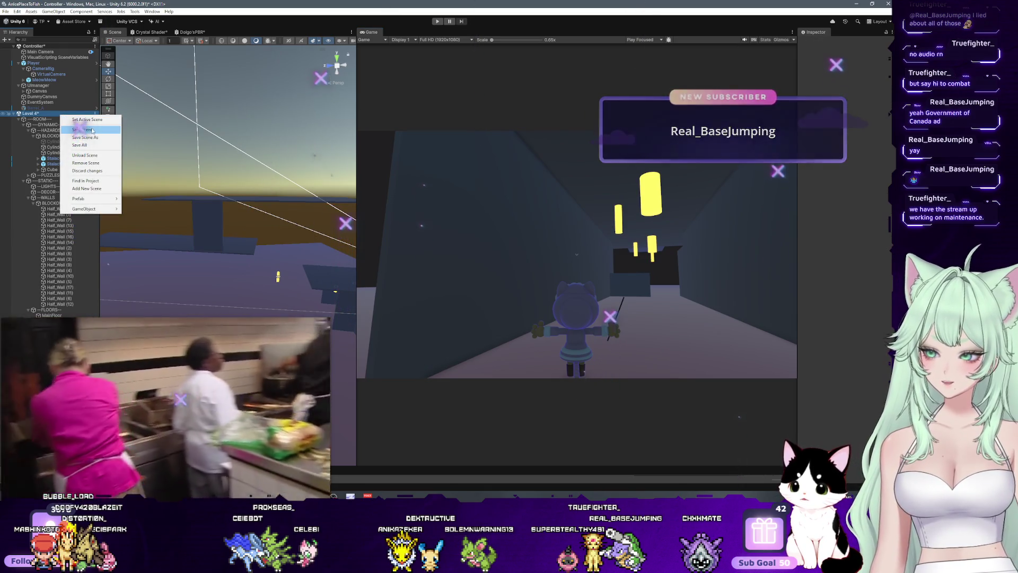
{"action": "left_click", "coordinate": [85, 155]}
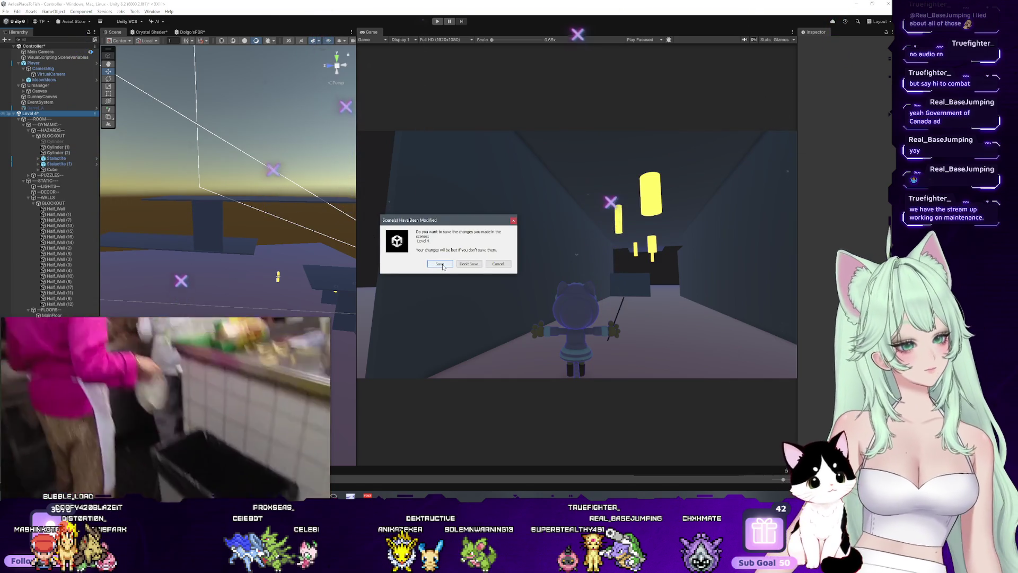
{"action": "left_click", "coordinate": [447, 265]}
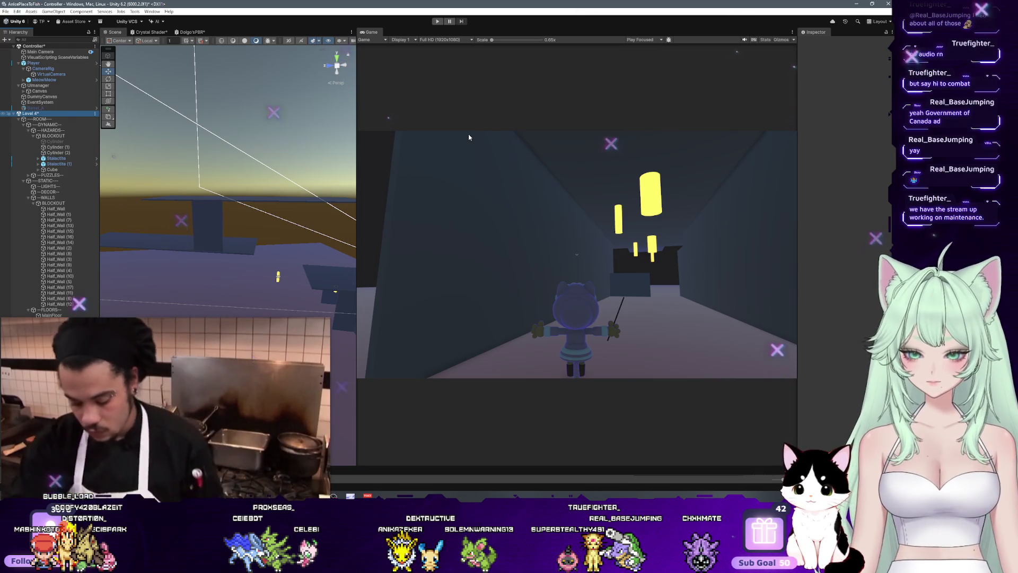
{"action": "left_click", "coordinate": [438, 22]}
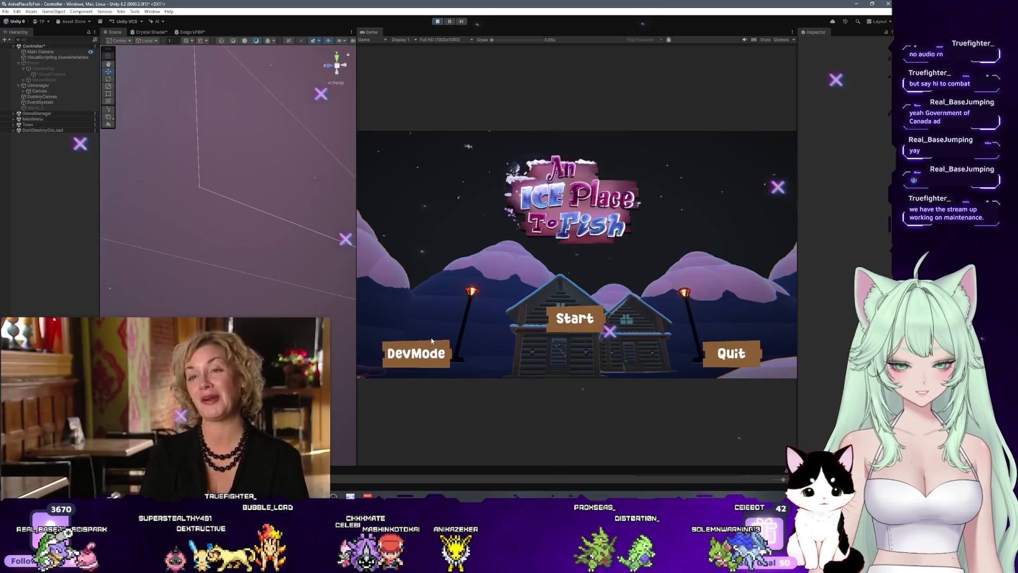
Pick Level 4 from the game's level selection.
{"action": "left_click", "coordinate": [416, 352]}
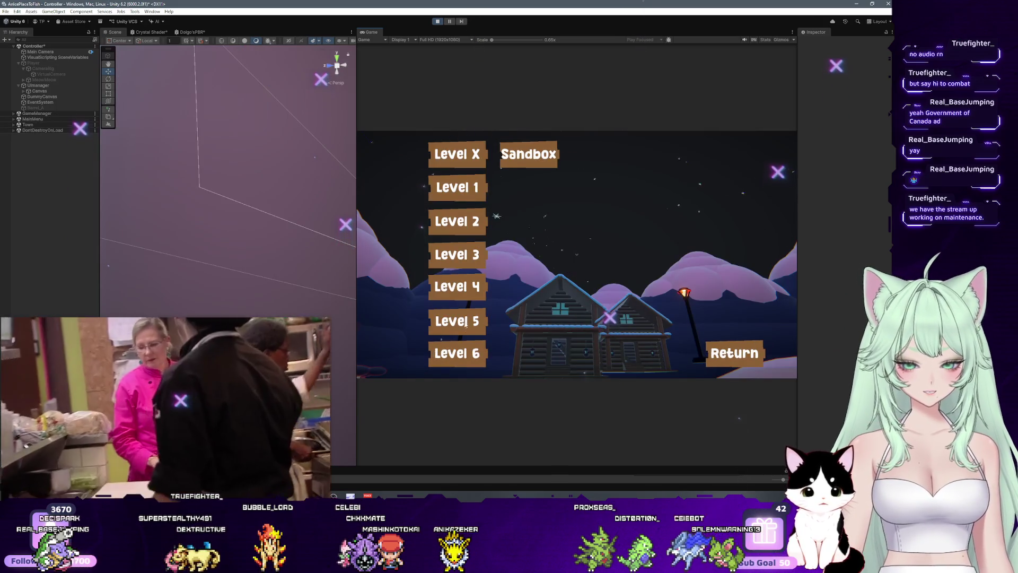
{"action": "left_click", "coordinate": [478, 289]}
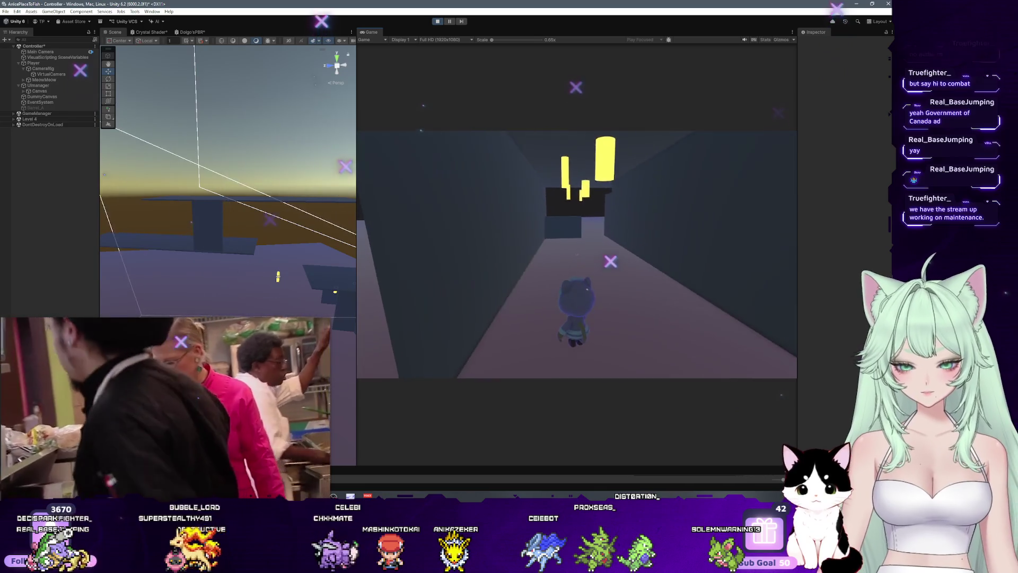
Run through Level 4 firing the grappling hook twice, then pause and return to Main Menu.
{"action": "key", "text": "w"}
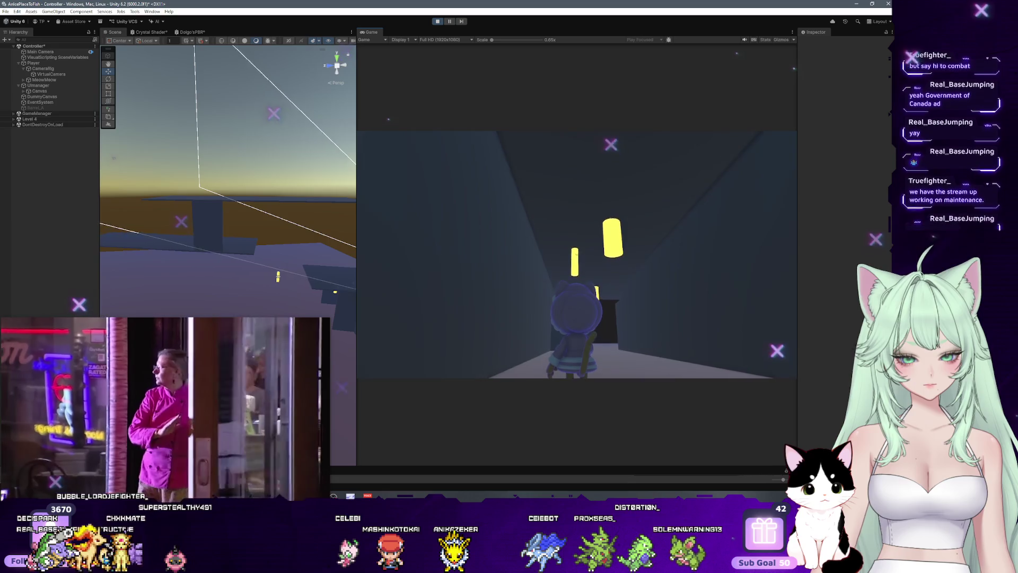
{"action": "left_click", "coordinate": [577, 254]}
{"action": "key", "text": "w"}
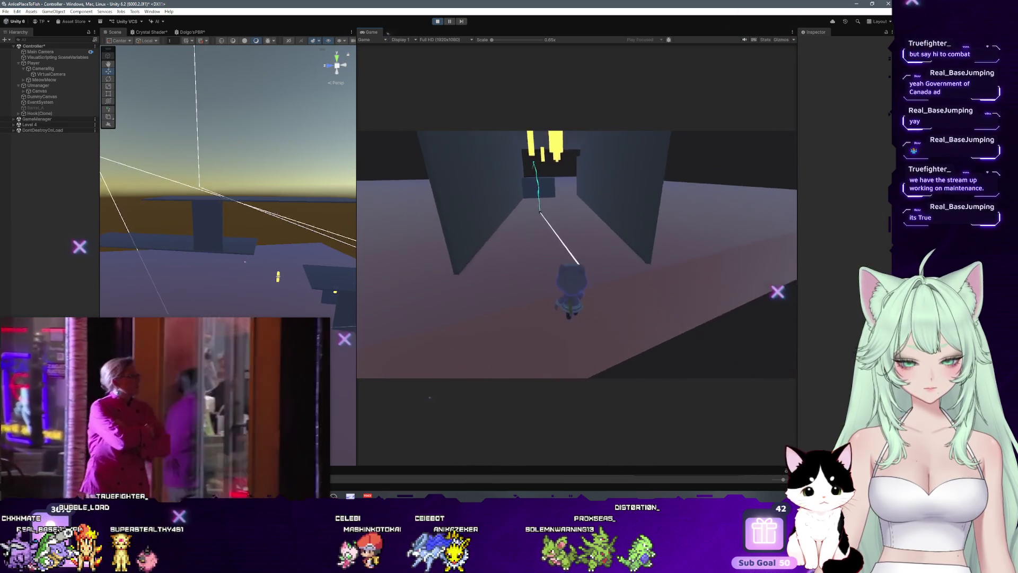
{"action": "key", "text": "w"}
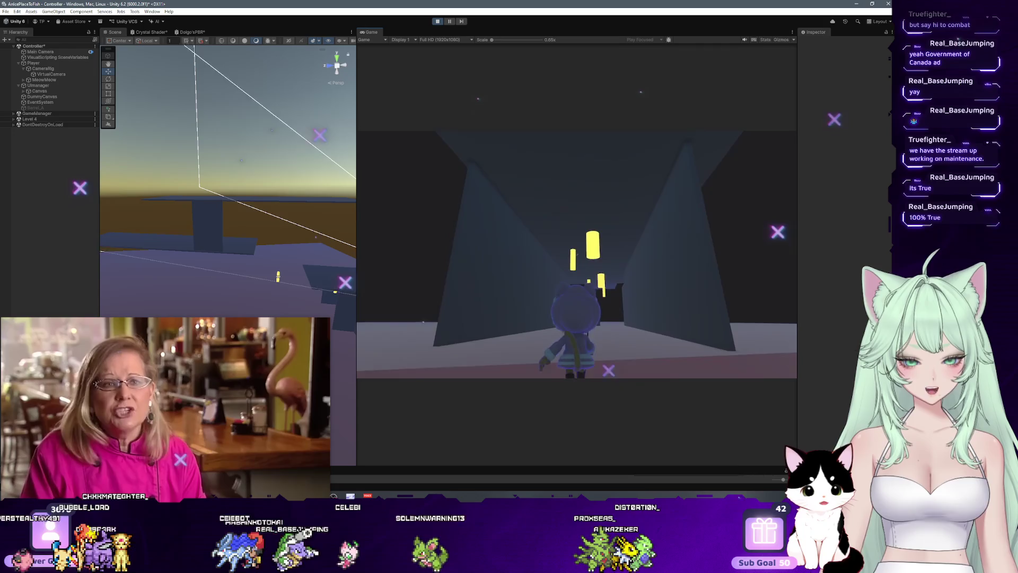
{"action": "left_click", "coordinate": [577, 254]}
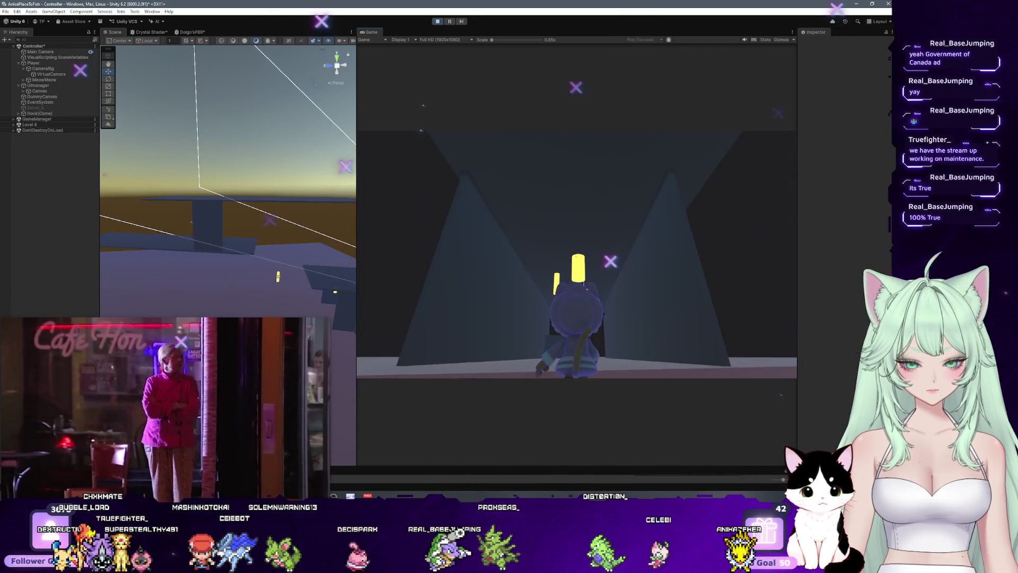
{"action": "key", "text": "Escape"}
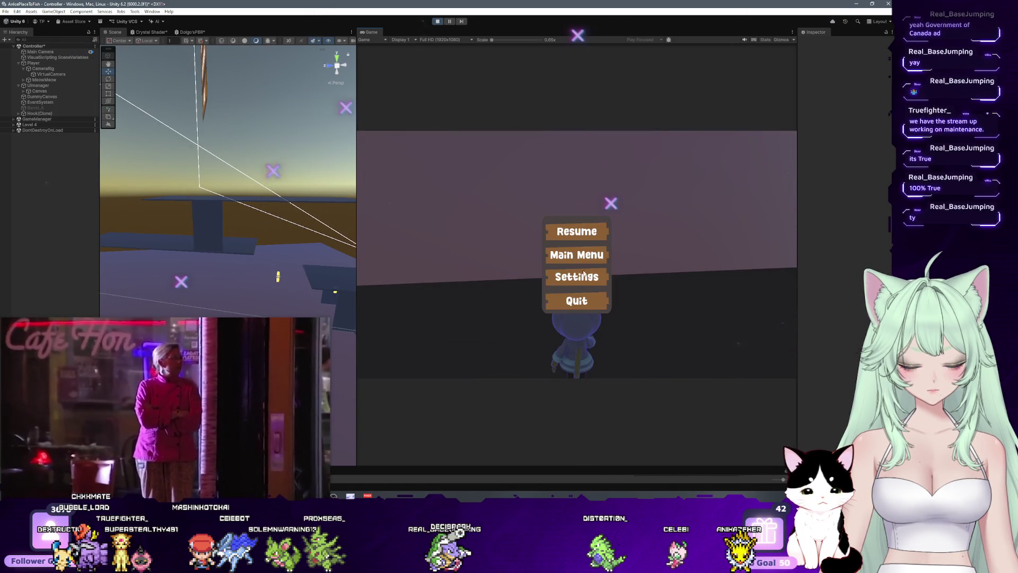
{"action": "left_click", "coordinate": [577, 256]}
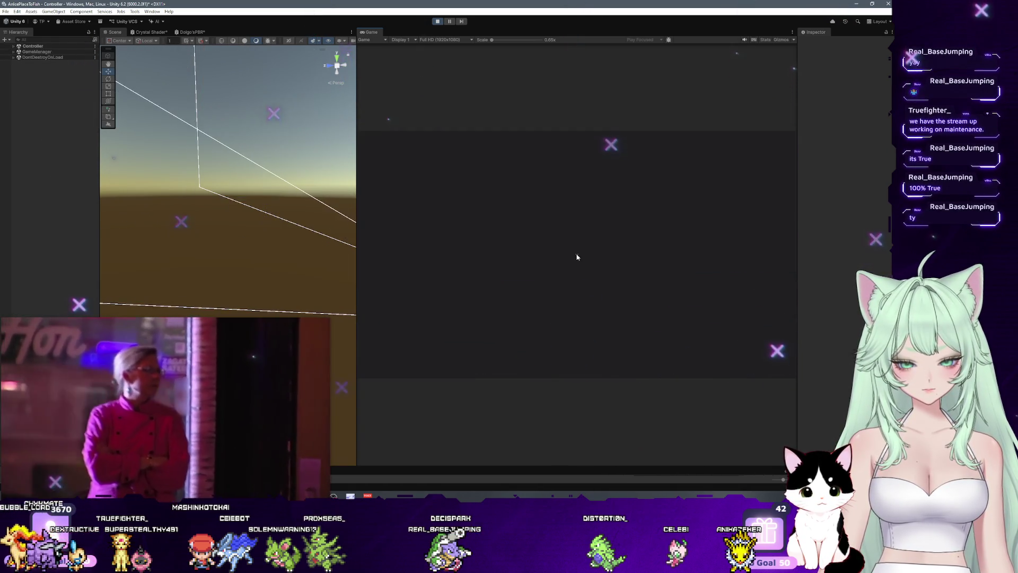
Reload Level 4 and walk the character into the room with the yellow pillars.
{"action": "left_click", "coordinate": [562, 318]}
{"action": "left_click", "coordinate": [457, 287]}
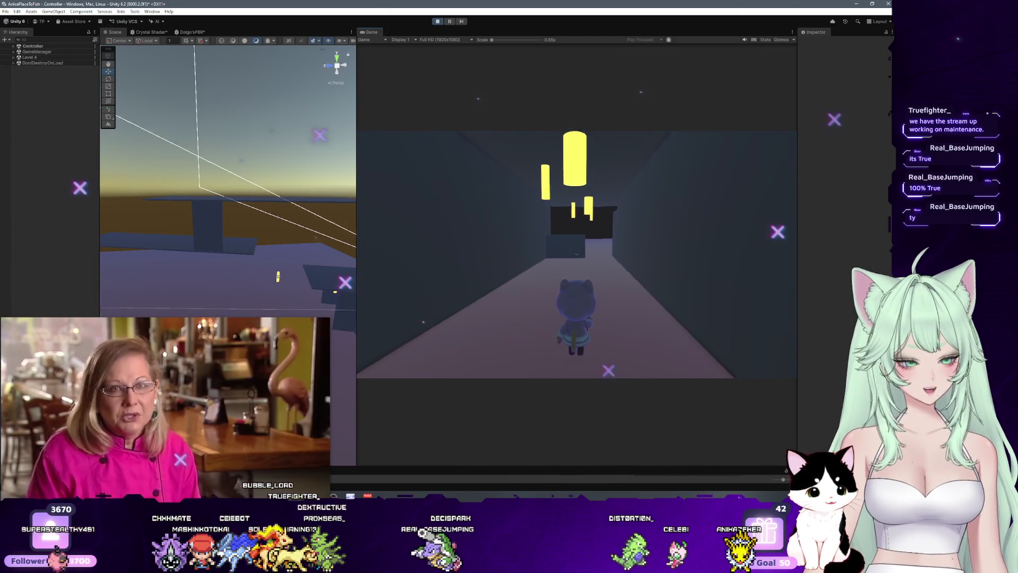
{"action": "key", "text": "w"}
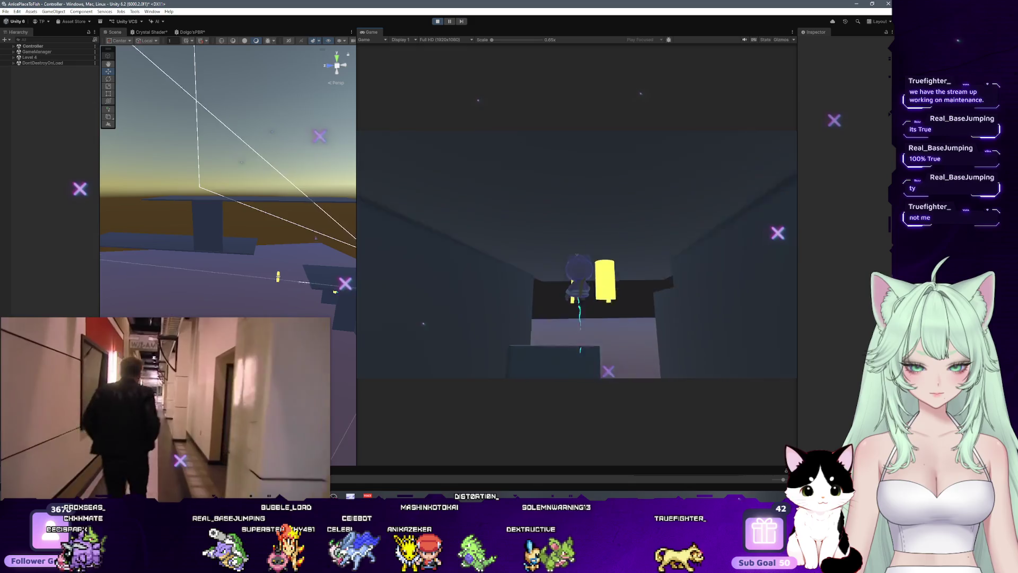
{"action": "key", "text": "w"}
{"action": "key", "text": "s"}
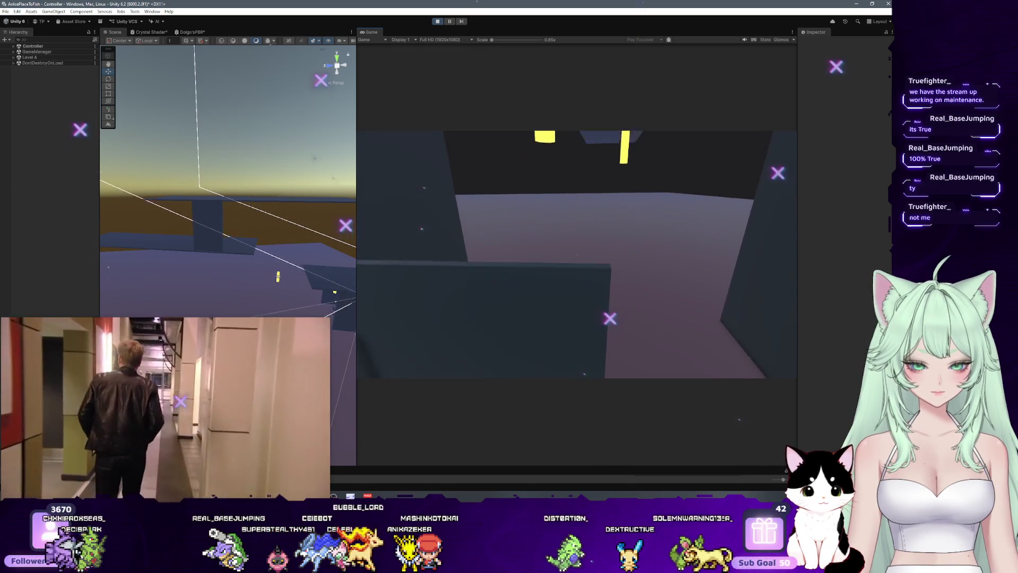
{"action": "key", "text": "w"}
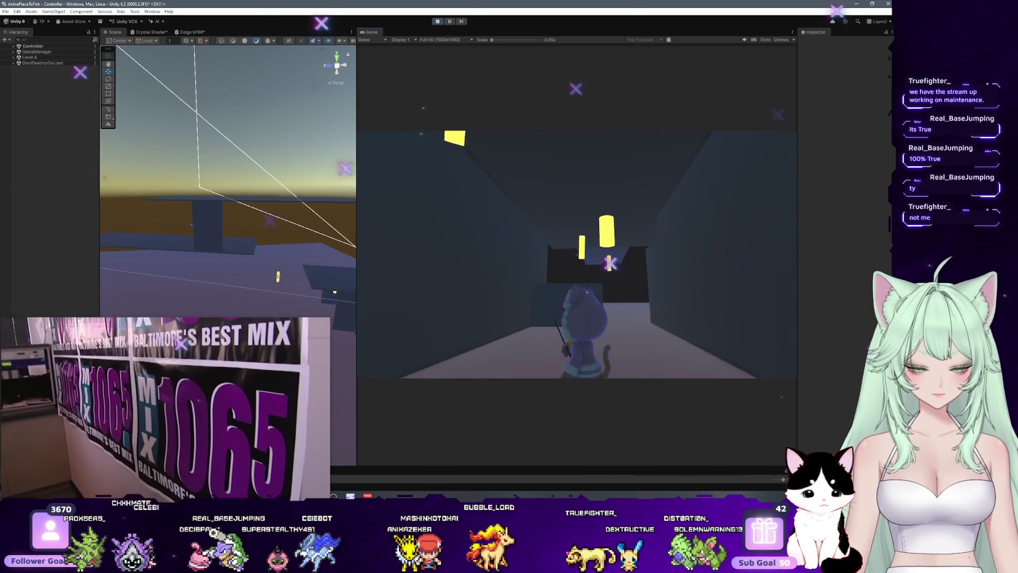
{"action": "key", "text": "w"}
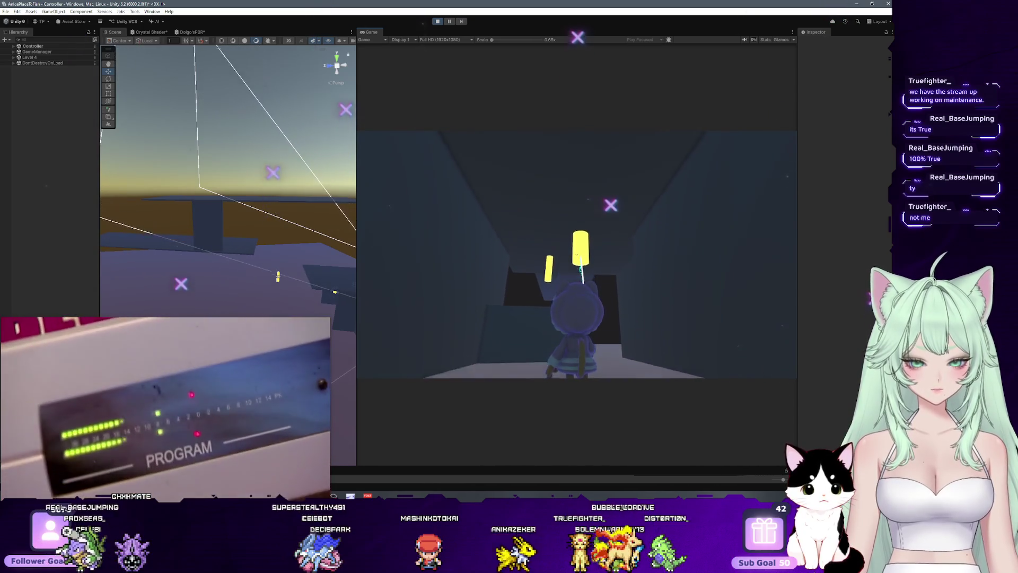
Run toward the yellow rods, jump the gap past the platform edge, then pause.
{"action": "key", "text": "s"}
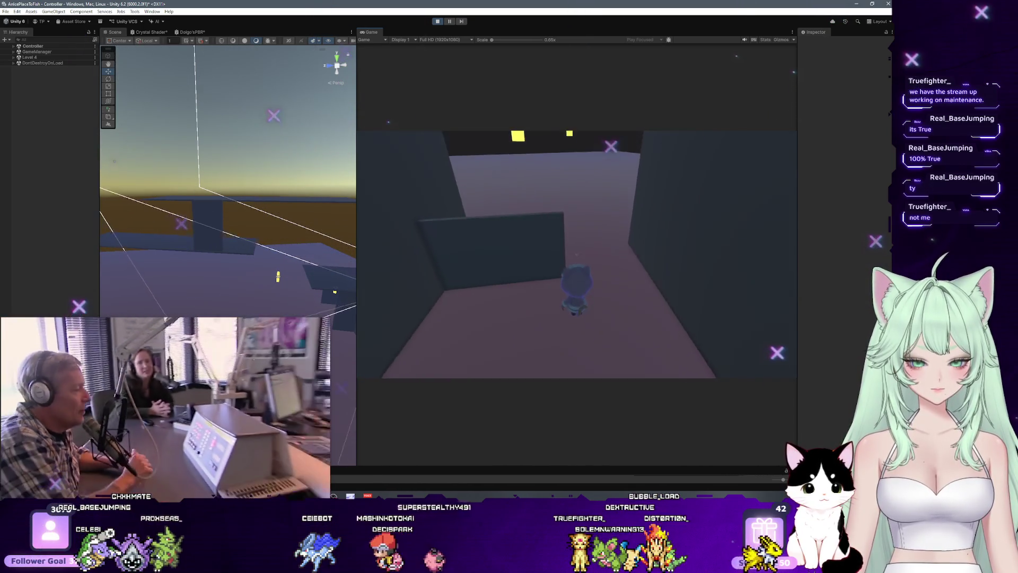
{"action": "key", "text": "w"}
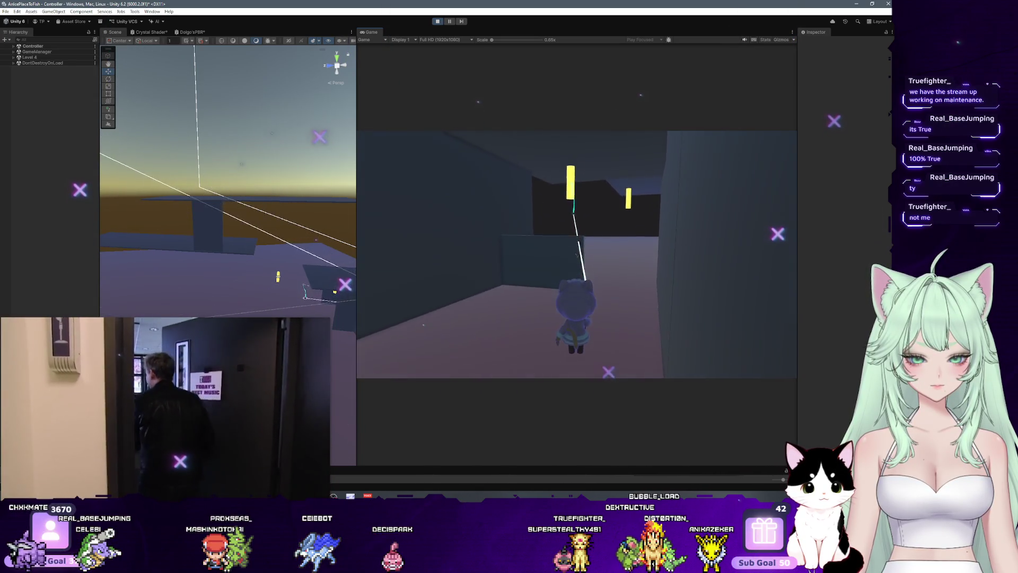
{"action": "key", "text": "s"}
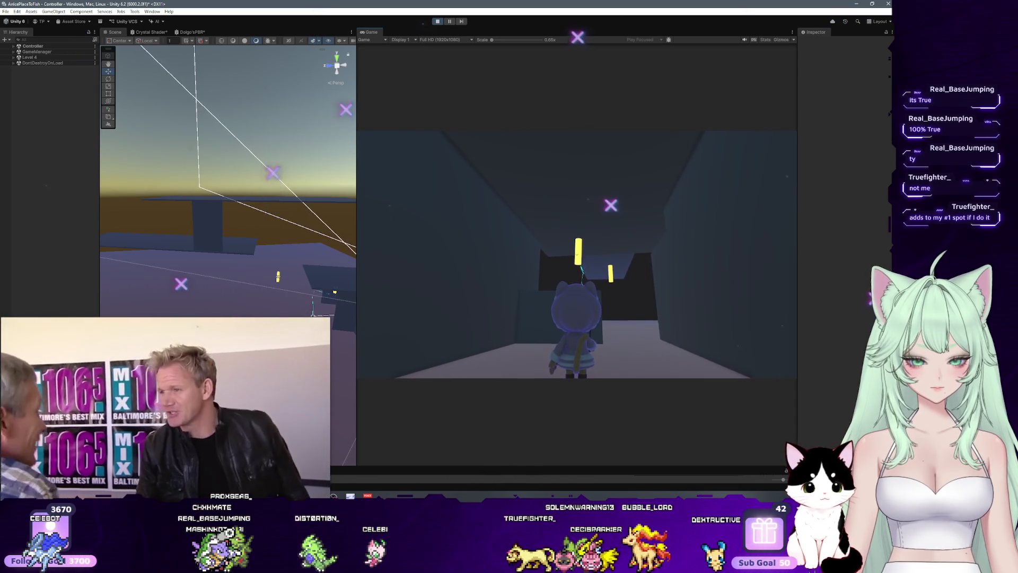
{"action": "key", "text": "w"}
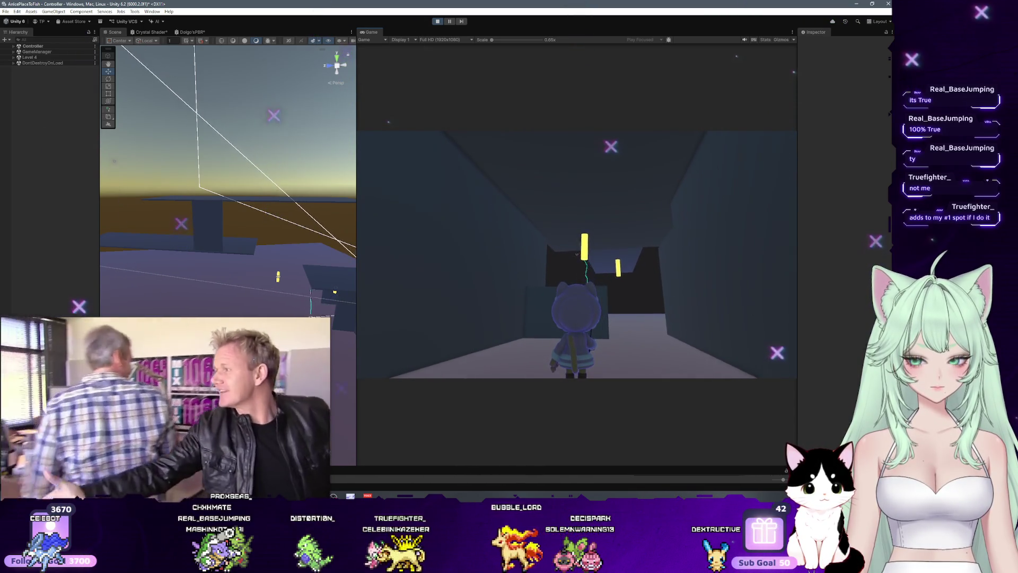
{"action": "key", "text": "w"}
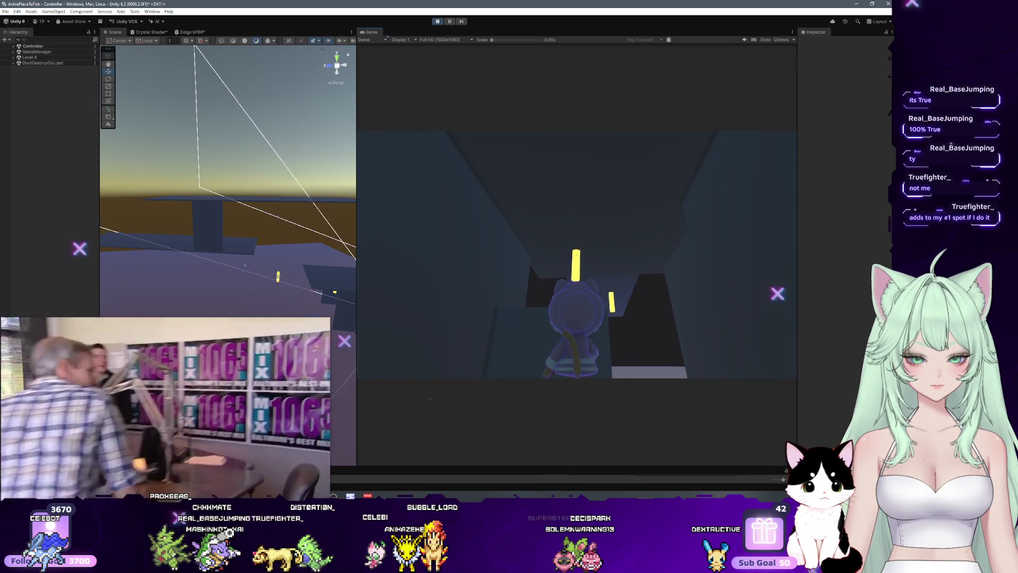
{"action": "key", "text": "w"}
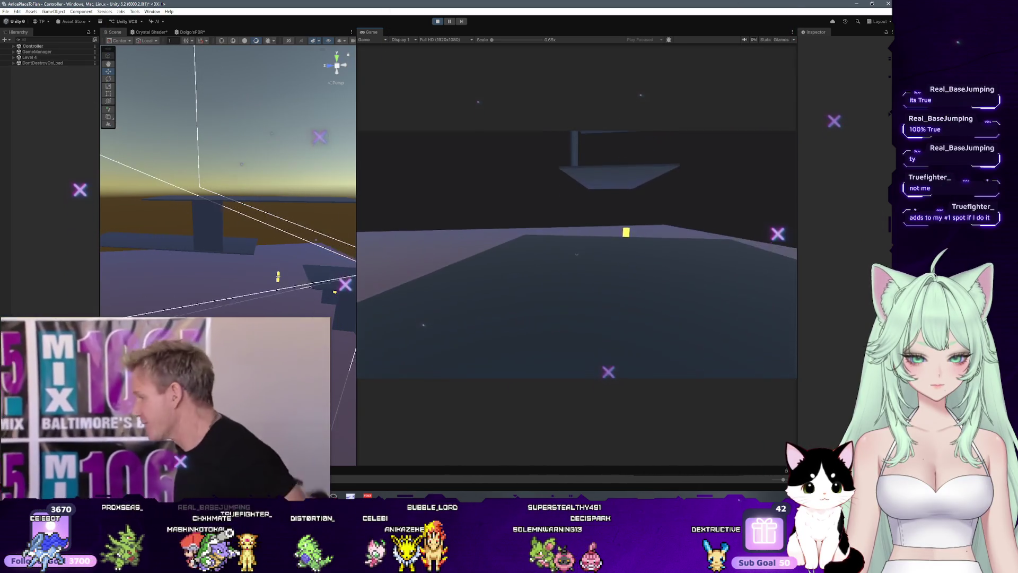
{"action": "key", "text": "Escape"}
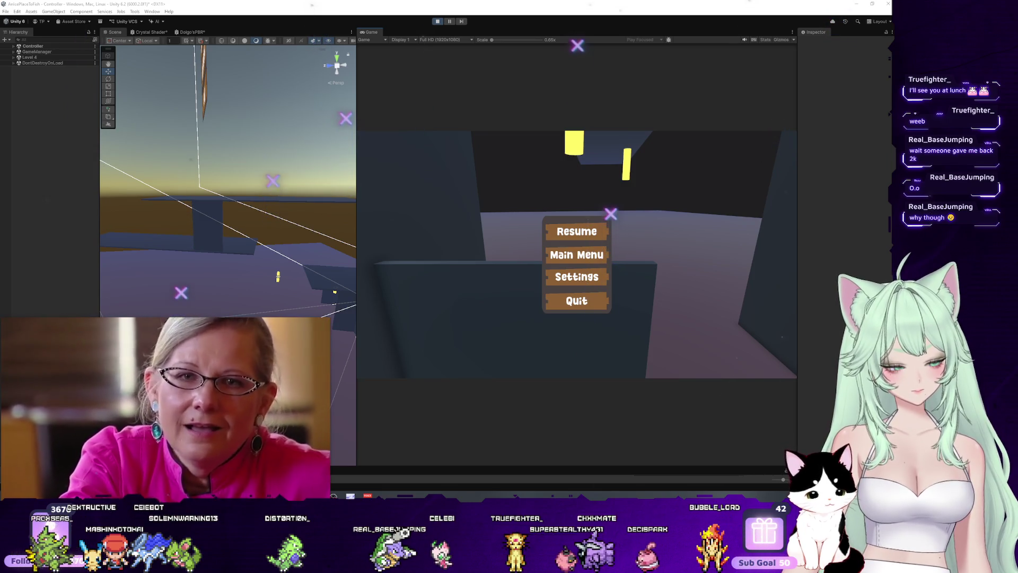
Minimize the editor with Win+D to reveal the Windows desktop.
{"action": "key", "text": "super+d"}
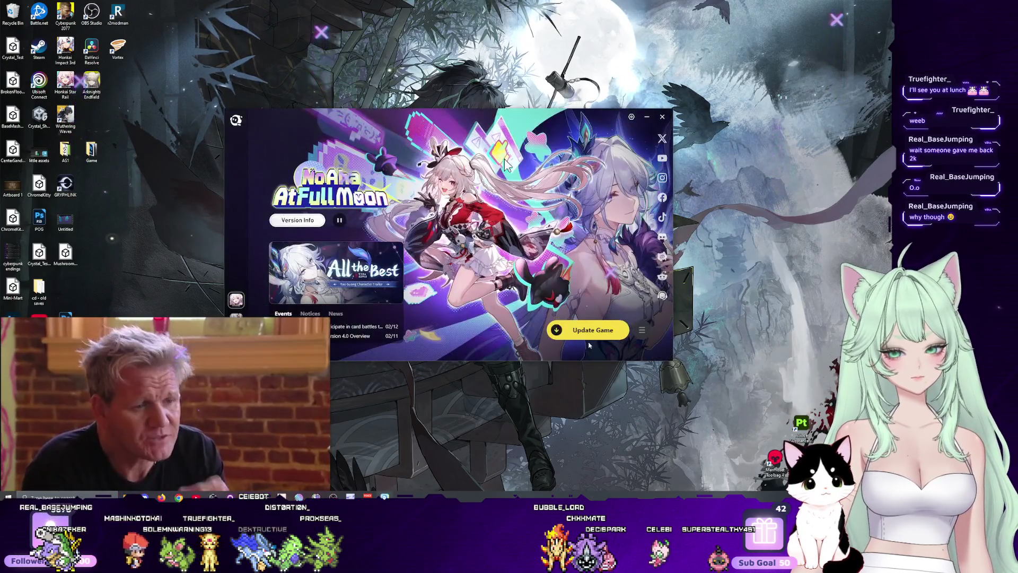
Start the game's update in the launcher with Update Game.
{"action": "left_click", "coordinate": [586, 331]}
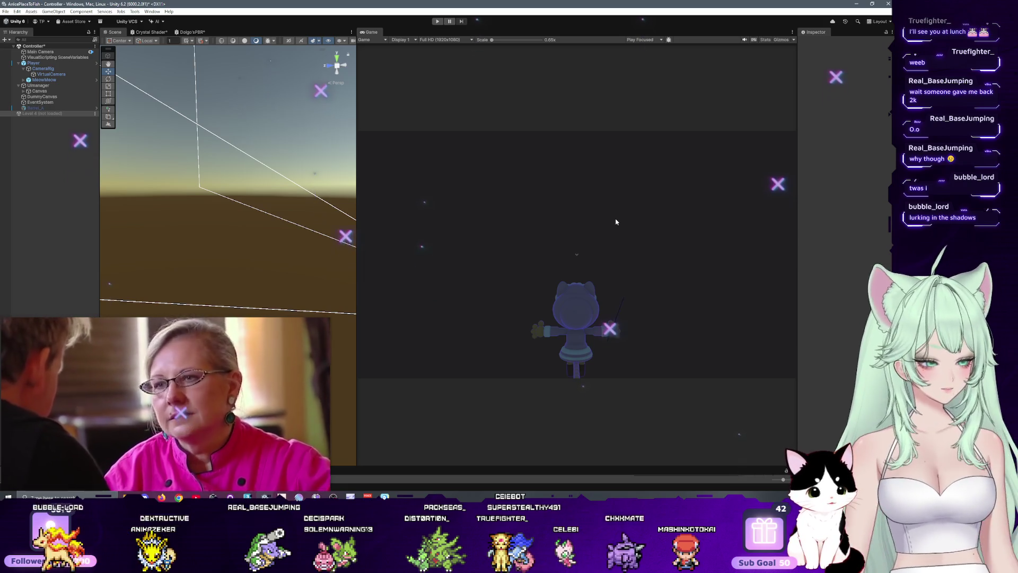
Widen the Scene view over the Game view and load the unloaded Level 4 scene.
{"action": "left_click_drag", "start_coordinate": [357, 62], "coordinate": [684, 62]}
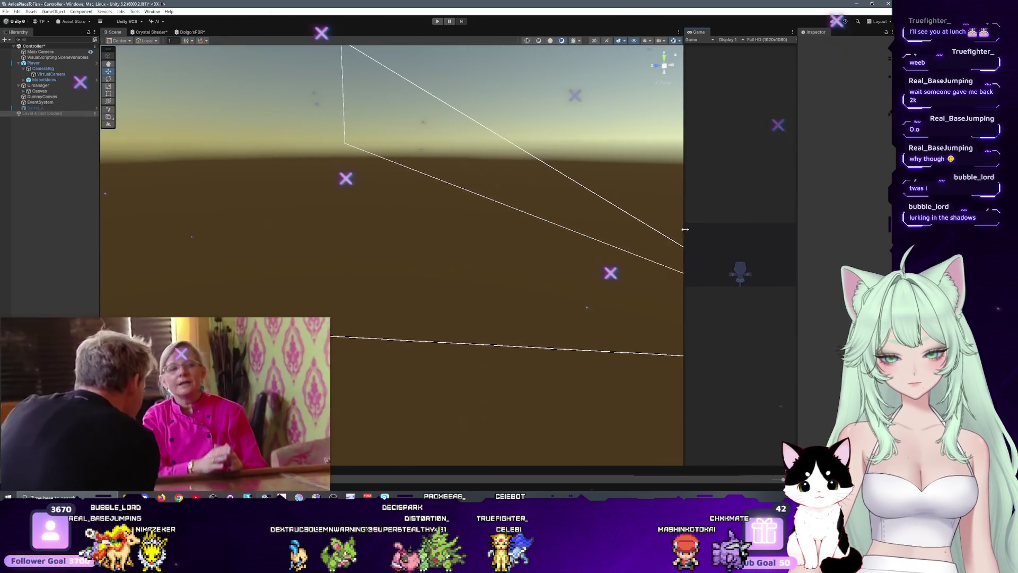
{"action": "right_click", "coordinate": [55, 115]}
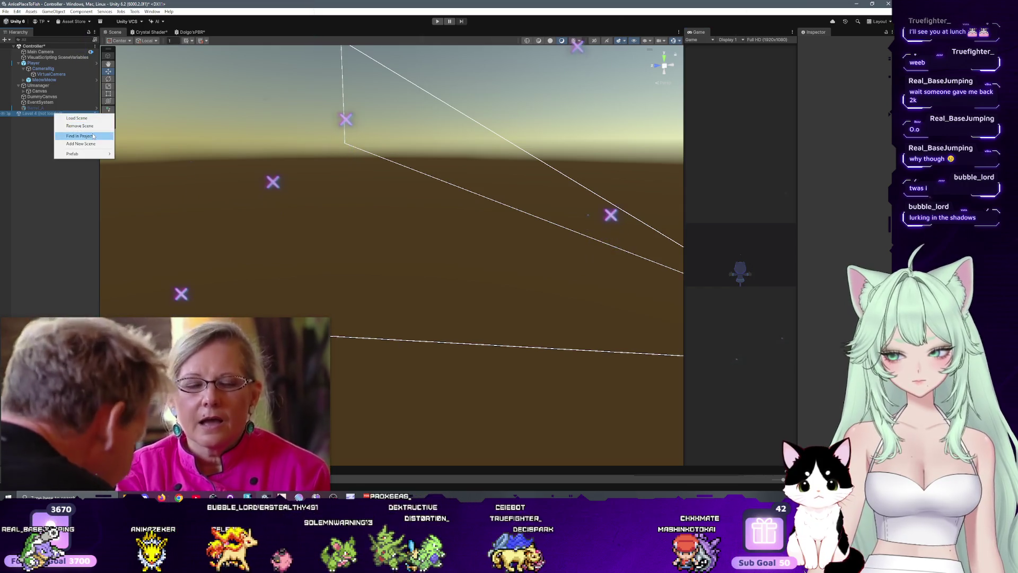
{"action": "left_click", "coordinate": [98, 119]}
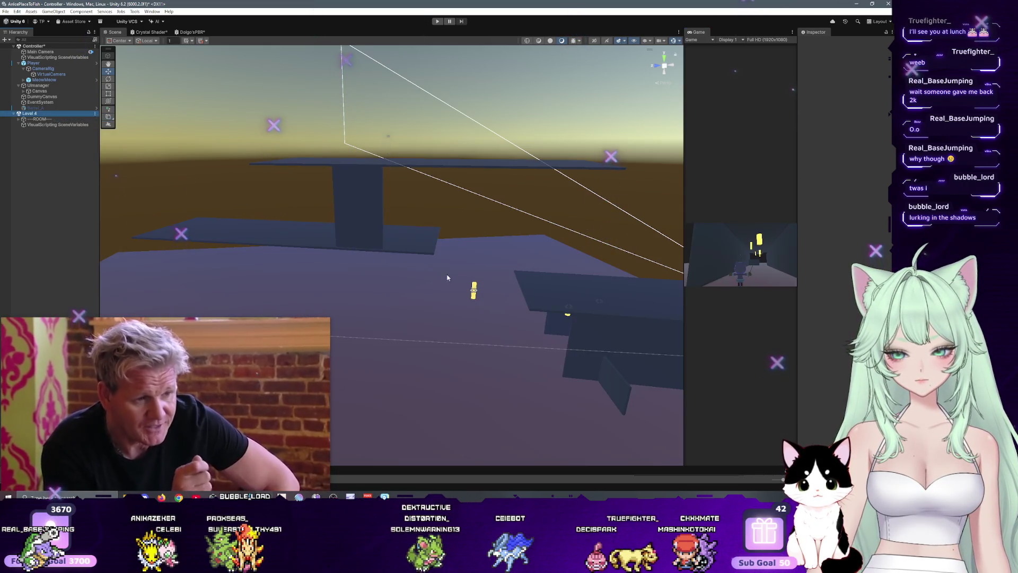
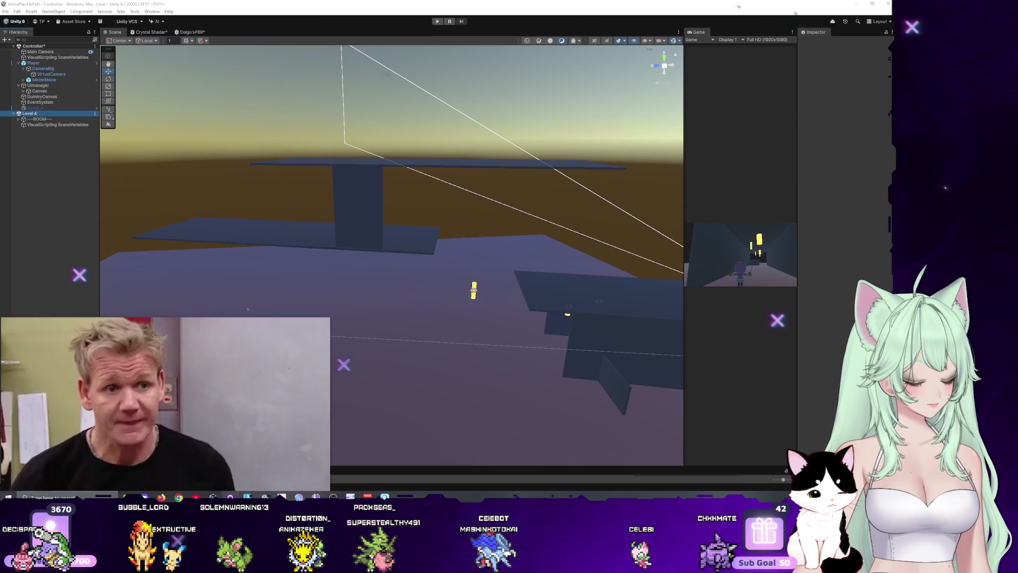
Save the Controller scene from the File menu and give the Game preview more room.
{"action": "left_click", "coordinate": [5, 12]}
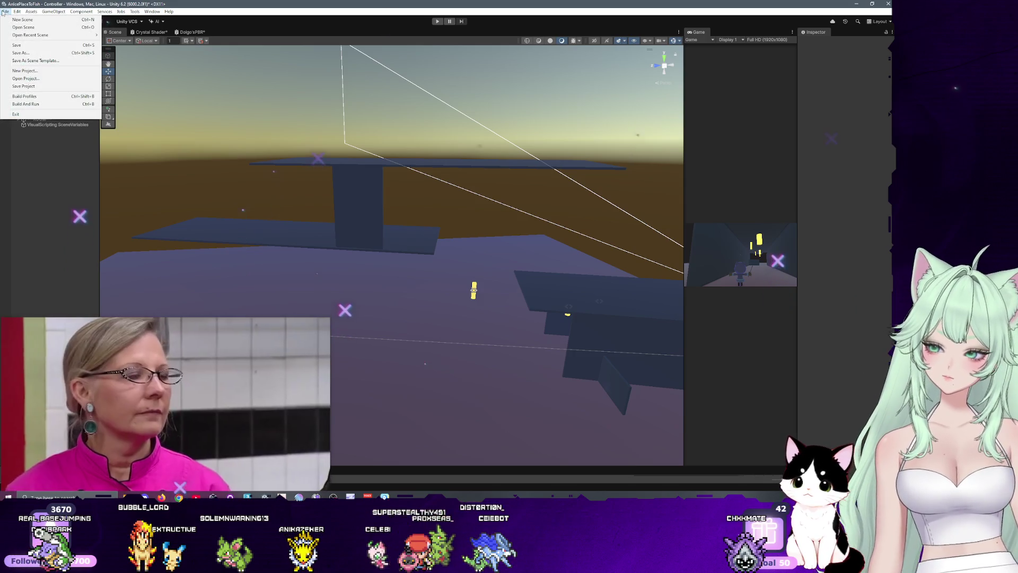
{"action": "left_click", "coordinate": [26, 43]}
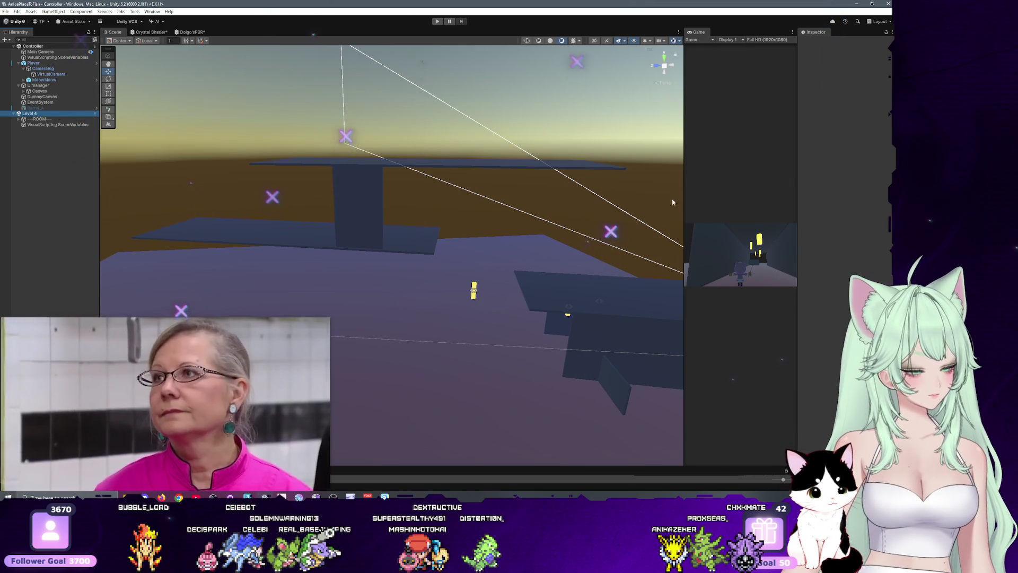
{"action": "mouse_move", "coordinate": [683, 194]}
{"action": "left_mouse_down"}
{"action": "mouse_move", "coordinate": [386, 201]}
{"action": "mouse_move", "coordinate": [583, 211]}
{"action": "left_mouse_up"}
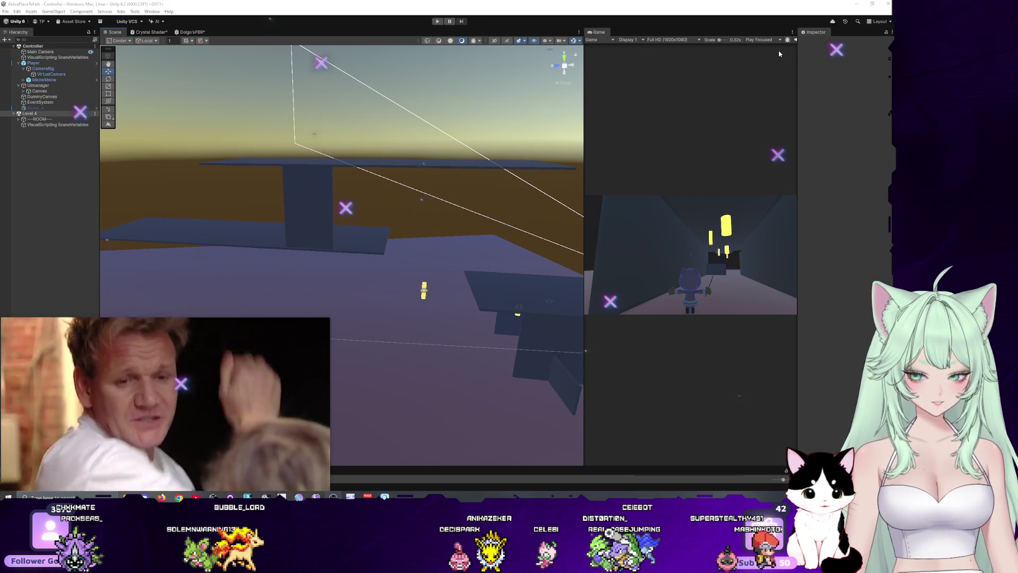
Expand Level 4's STATIC, DYNAMIC, WALLS, FLOORS and BLOCKOUT groups, then launch the game.
{"action": "left_click", "coordinate": [19, 120]}
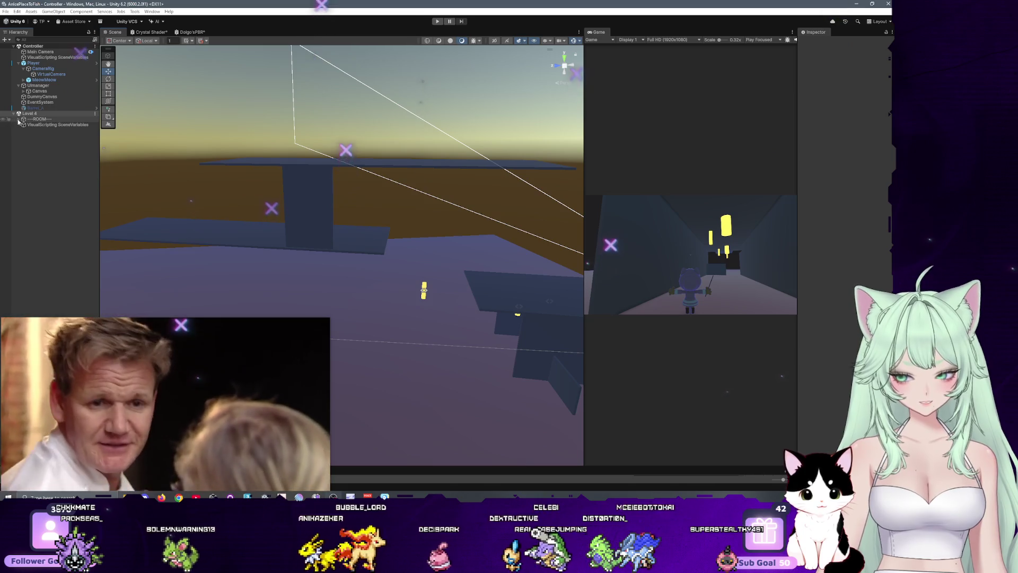
{"action": "left_click", "coordinate": [24, 130]}
{"action": "left_click", "coordinate": [24, 125]}
{"action": "left_click", "coordinate": [29, 164]}
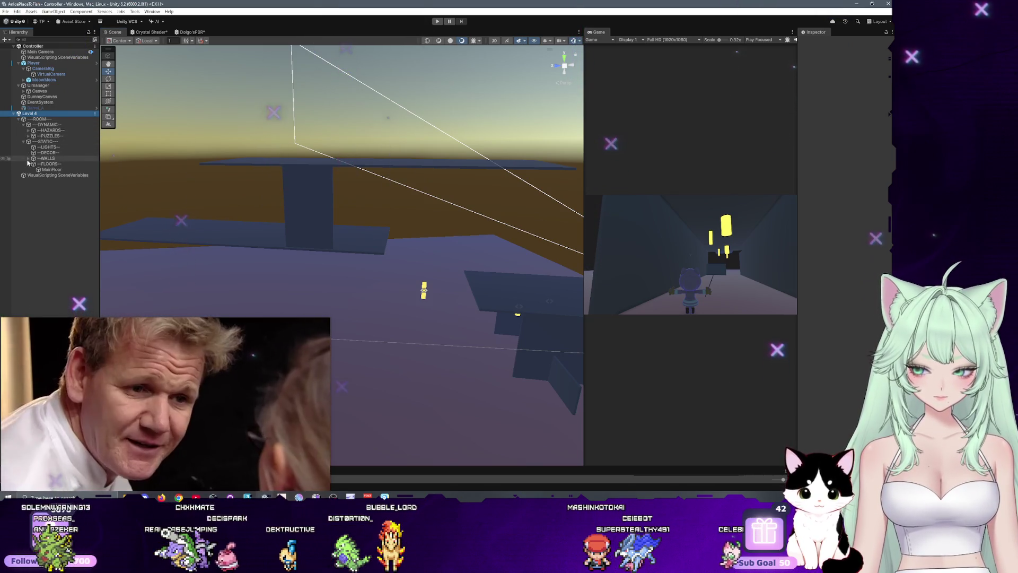
{"action": "left_click", "coordinate": [28, 158]}
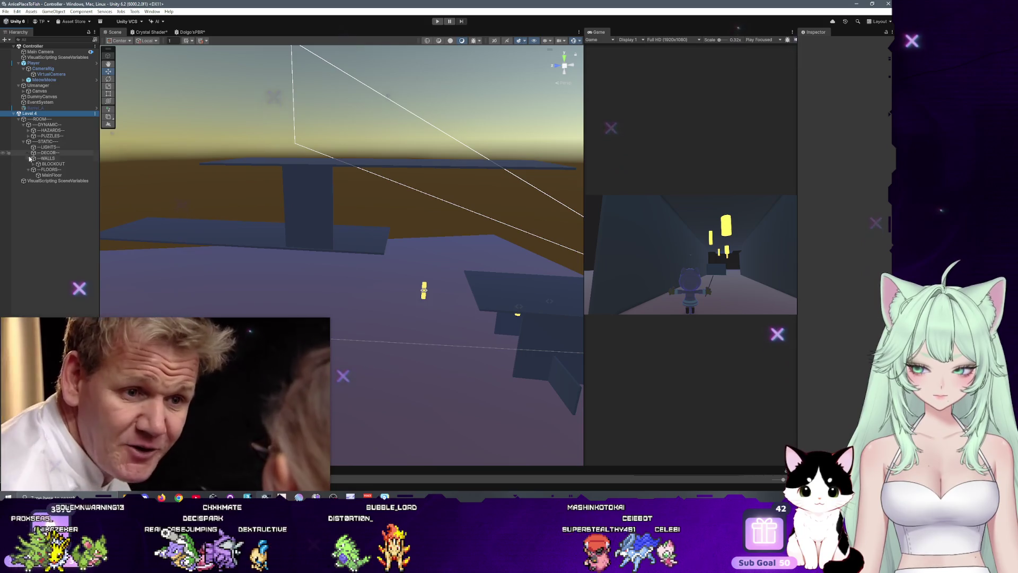
{"action": "left_click", "coordinate": [33, 163]}
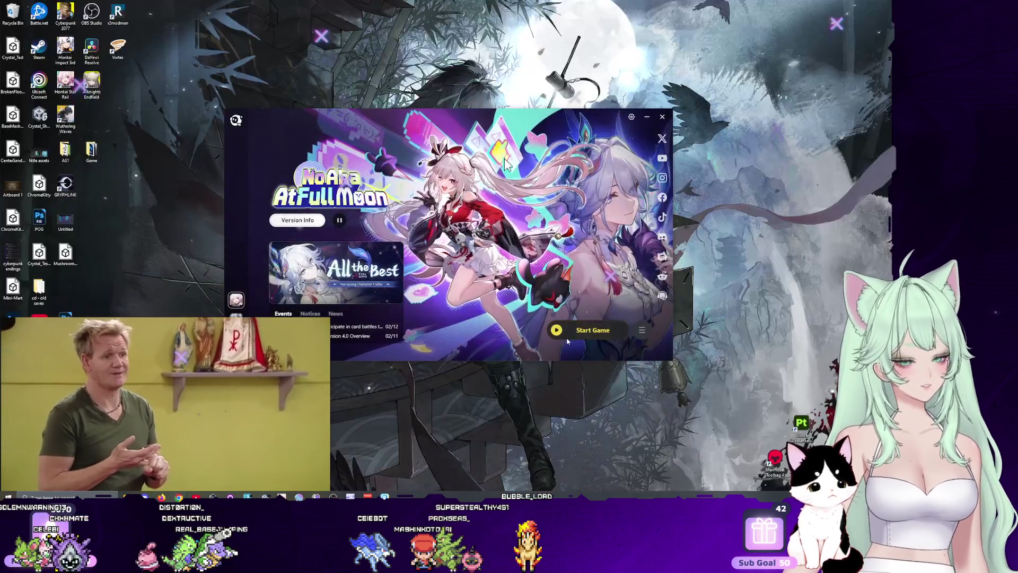
{"action": "left_click", "coordinate": [593, 329]}
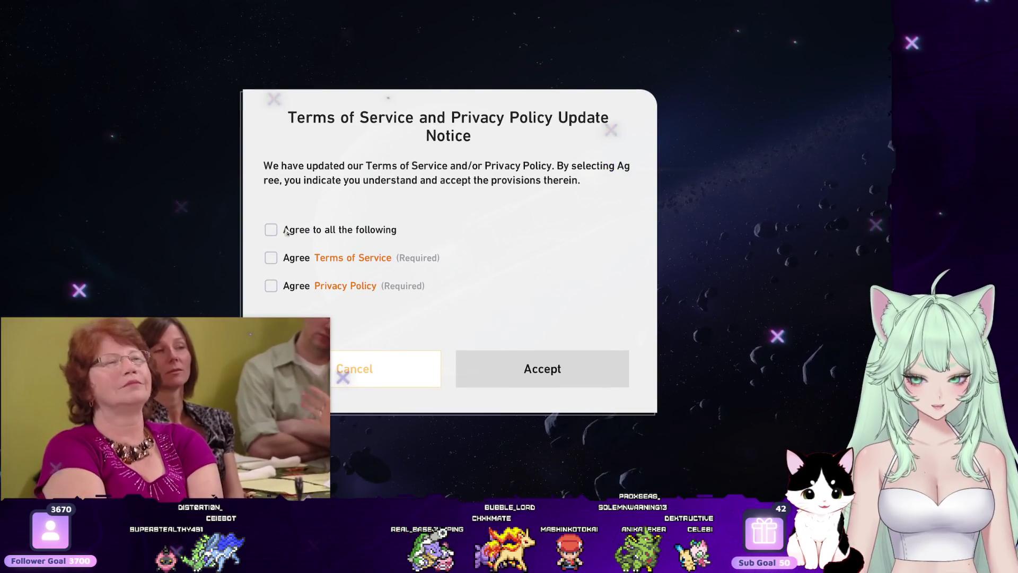
Accept the updated terms, start from the title screen, and dismiss the maintenance notice.
{"action": "left_click", "coordinate": [511, 378]}
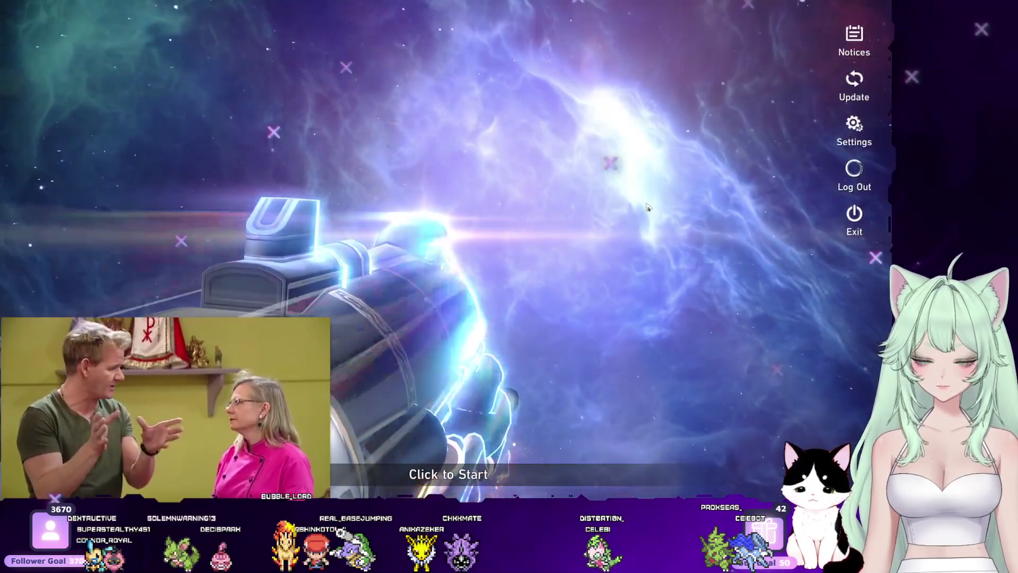
{"action": "left_click", "coordinate": [647, 207]}
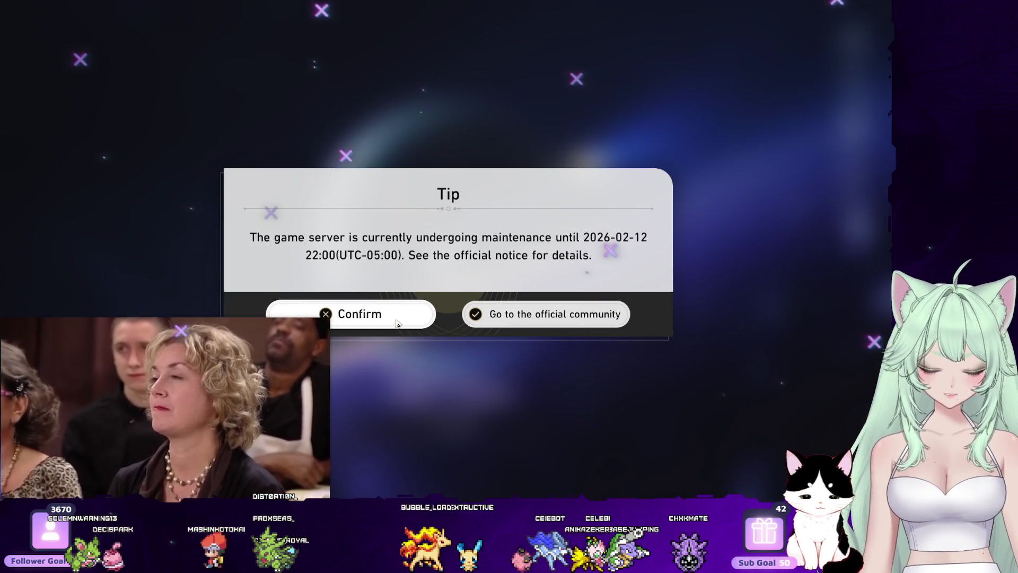
{"action": "left_click", "coordinate": [398, 322]}
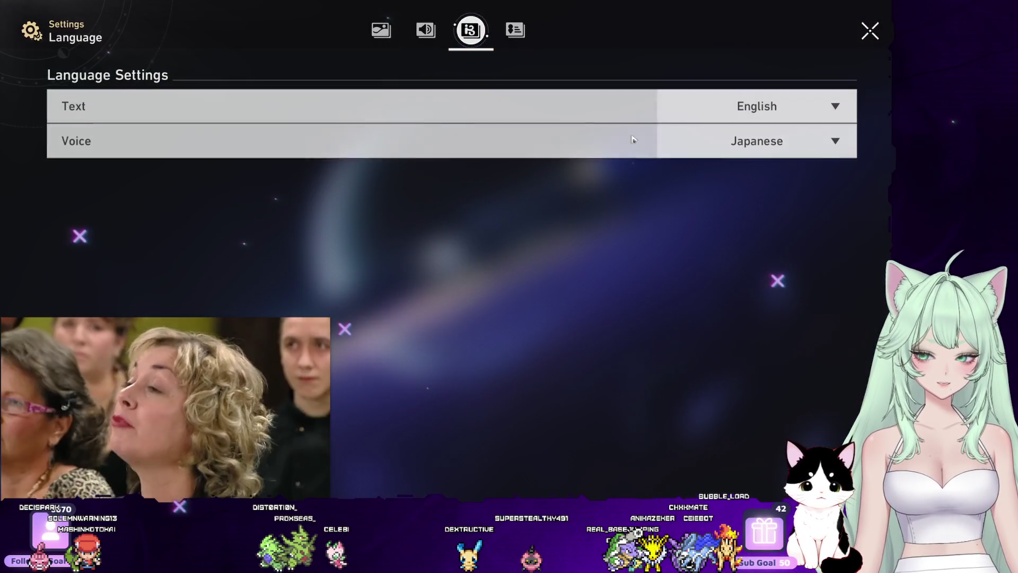
Change the voice language from Japanese to English.
{"action": "left_click", "coordinate": [821, 145]}
{"action": "left_click", "coordinate": [814, 211]}
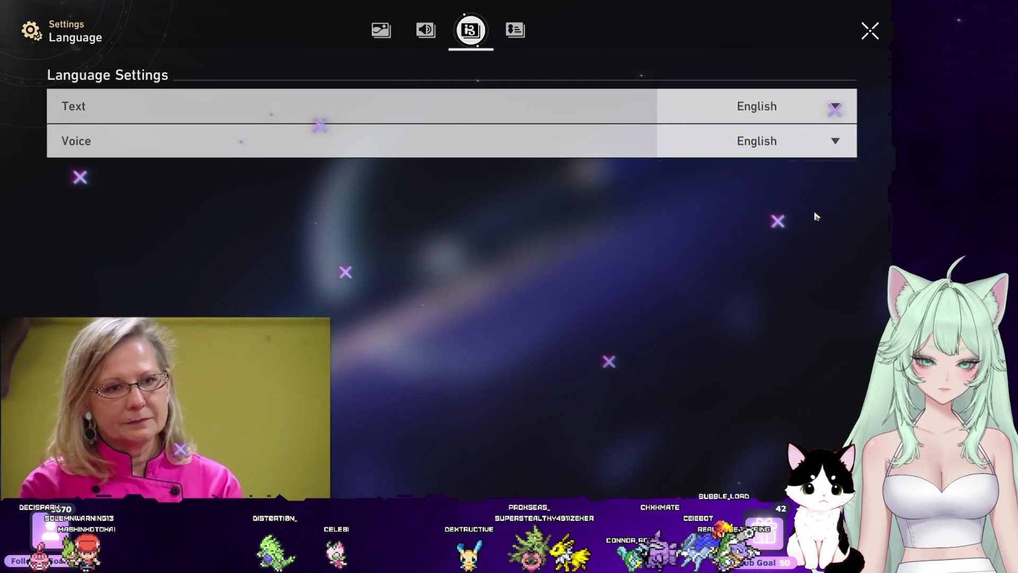
{"action": "left_click", "coordinate": [847, 146]}
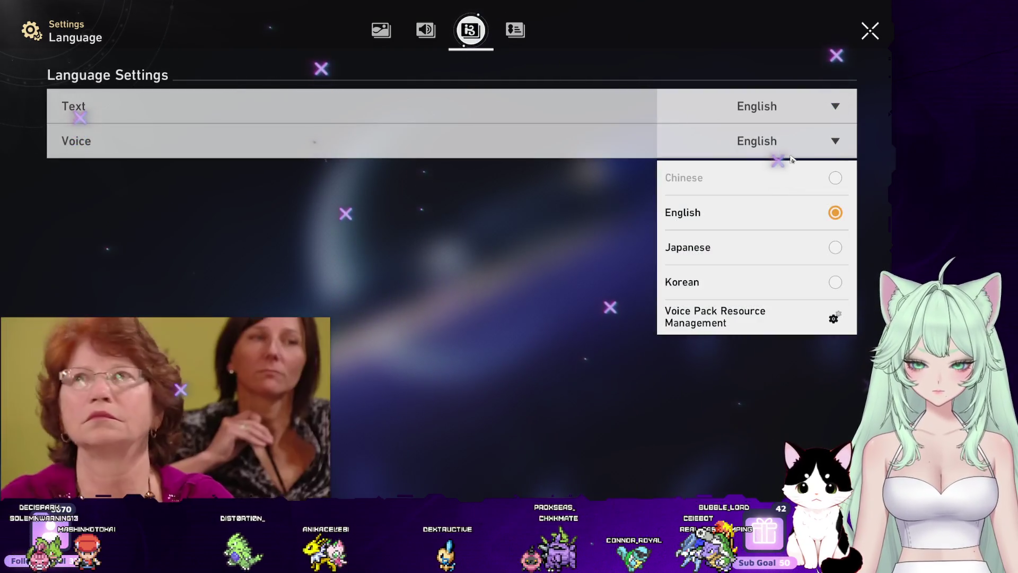
{"action": "left_click", "coordinate": [426, 32]}
Look through the Audio, Graphics and Account settings, then close the settings screen.
{"action": "left_click", "coordinate": [425, 33]}
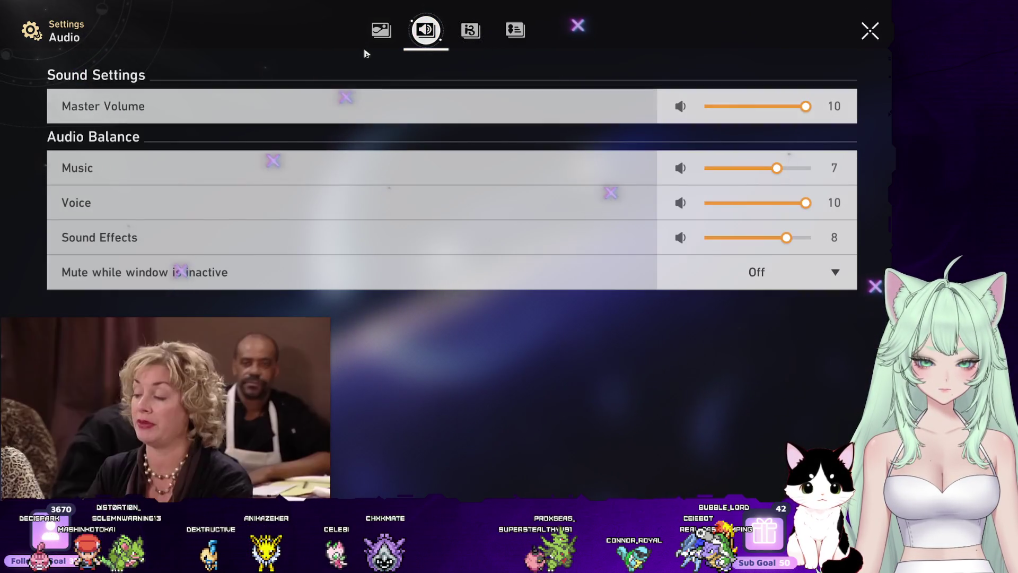
{"action": "left_click", "coordinate": [383, 33]}
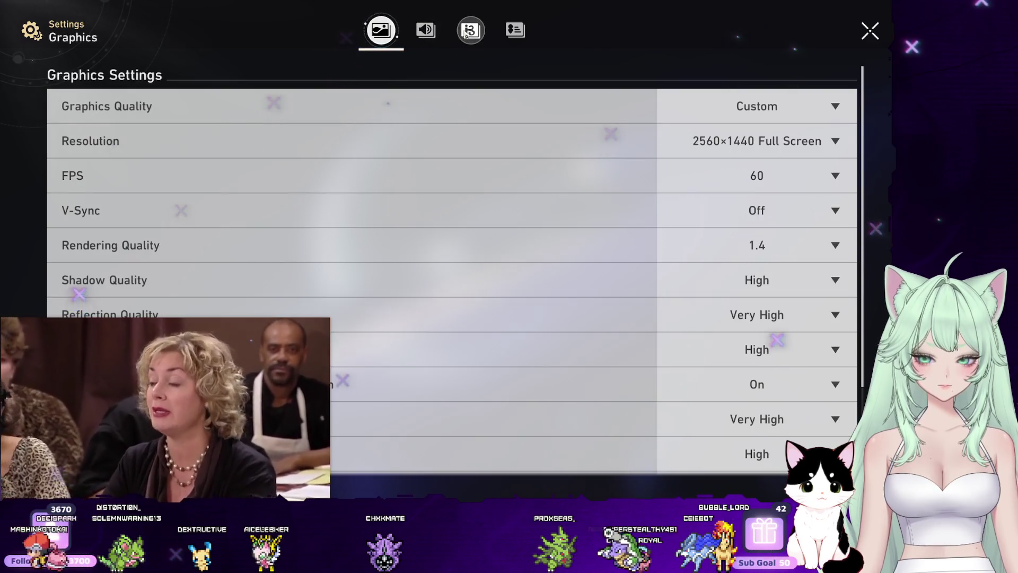
{"action": "left_click", "coordinate": [470, 32]}
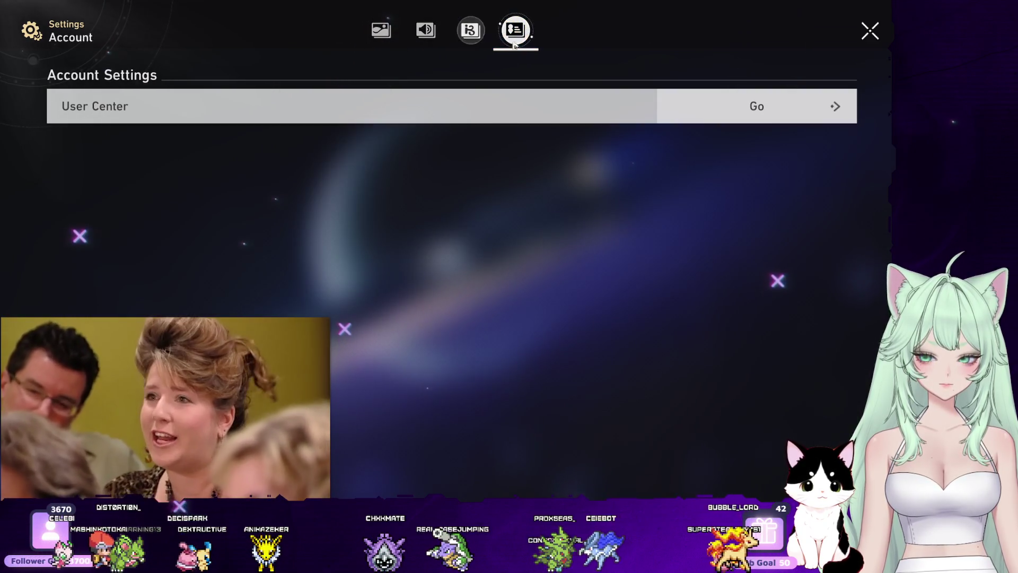
{"action": "left_click", "coordinate": [862, 31]}
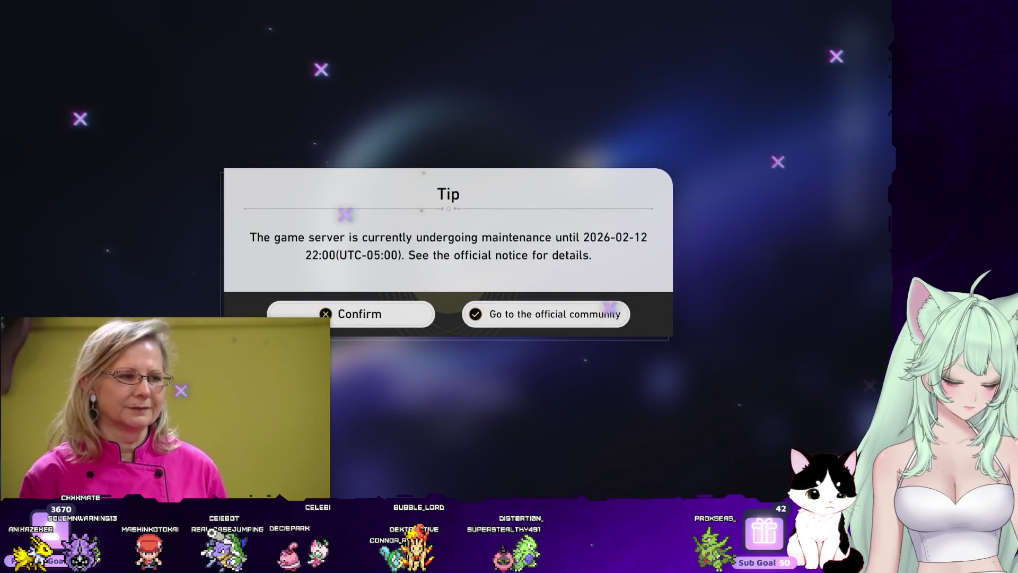
Close the game window with Alt+F4 and switch back to the Unity Editor.
{"action": "key", "text": "alt+F4"}
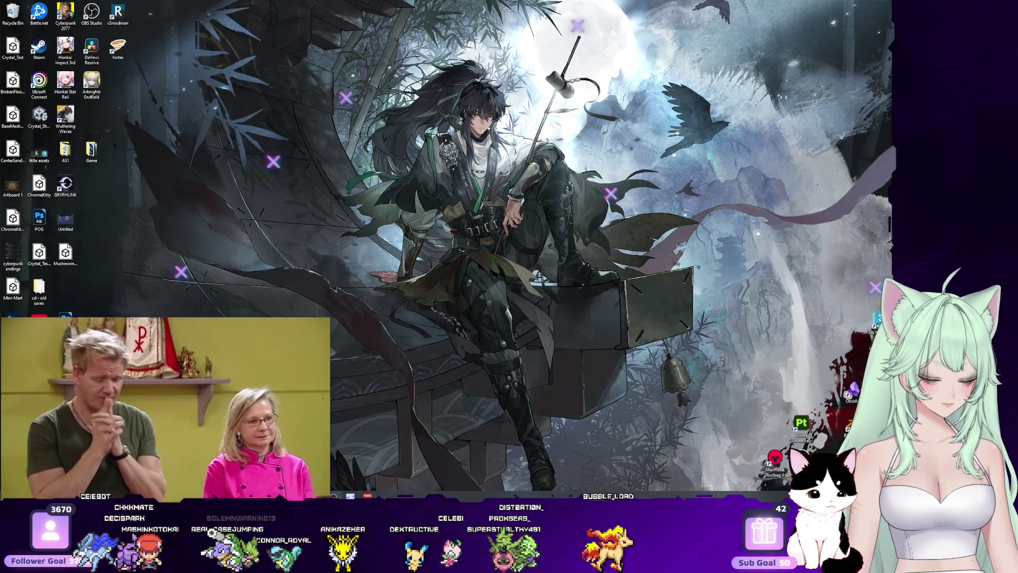
{"action": "key", "text": "alt+Tab"}
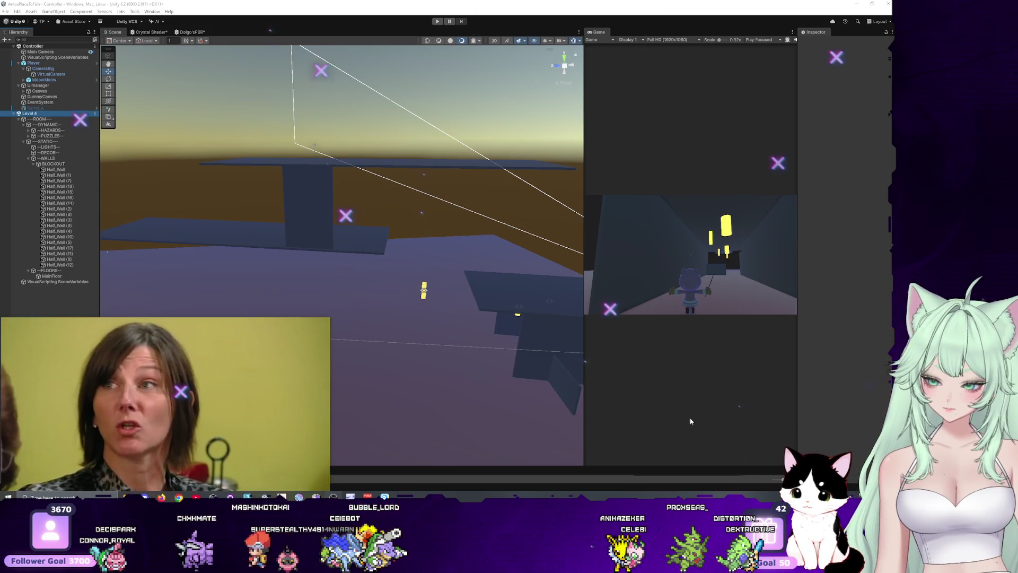
Widen the Game view, select the yellow Cylinder (2) hazard and switch to the Scale tool.
{"action": "left_click_drag", "start_coordinate": [584, 341], "coordinate": [424, 342]}
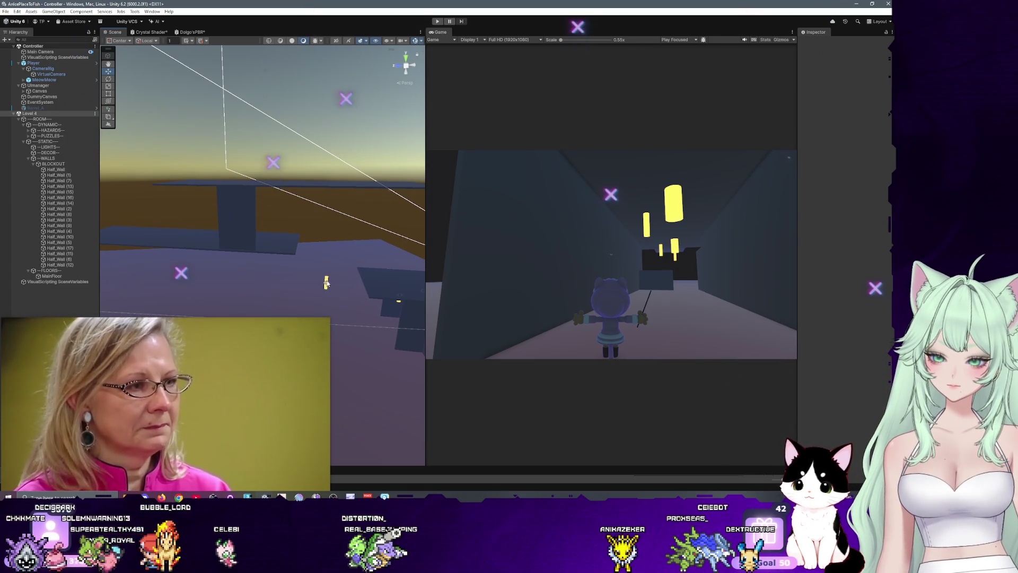
{"action": "left_click", "coordinate": [326, 283]}
{"action": "key", "text": "r"}
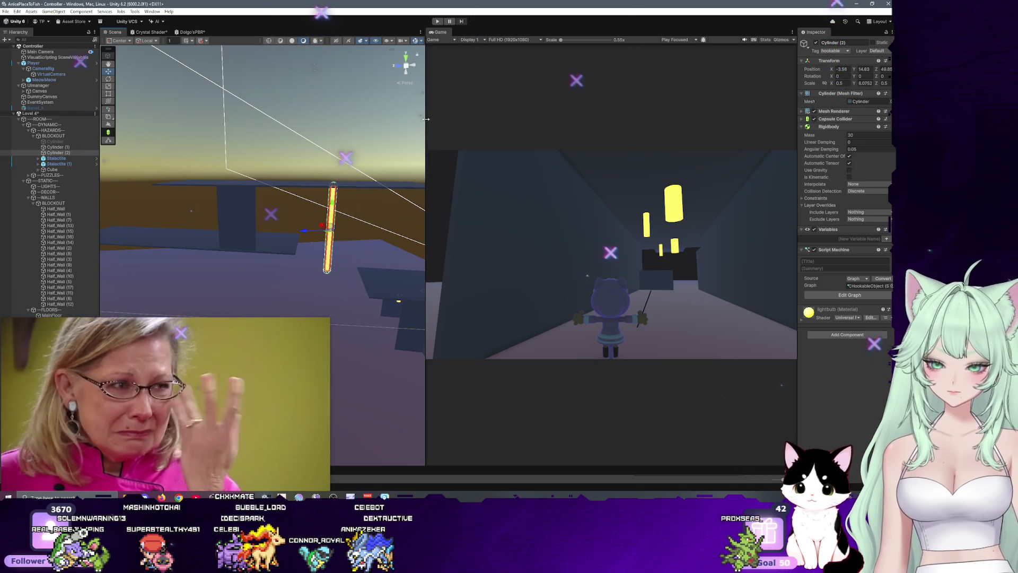
{"action": "left_click_drag", "start_coordinate": [426, 119], "coordinate": [279, 118]}
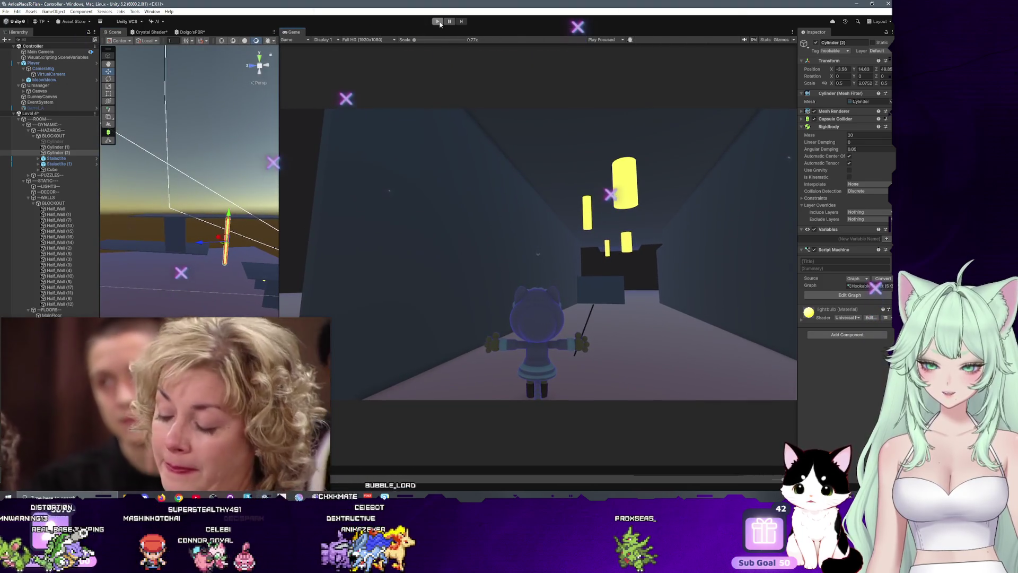
Enter Play mode to run the game at its An Ice Place To Fish title screen.
{"action": "left_click", "coordinate": [438, 22]}
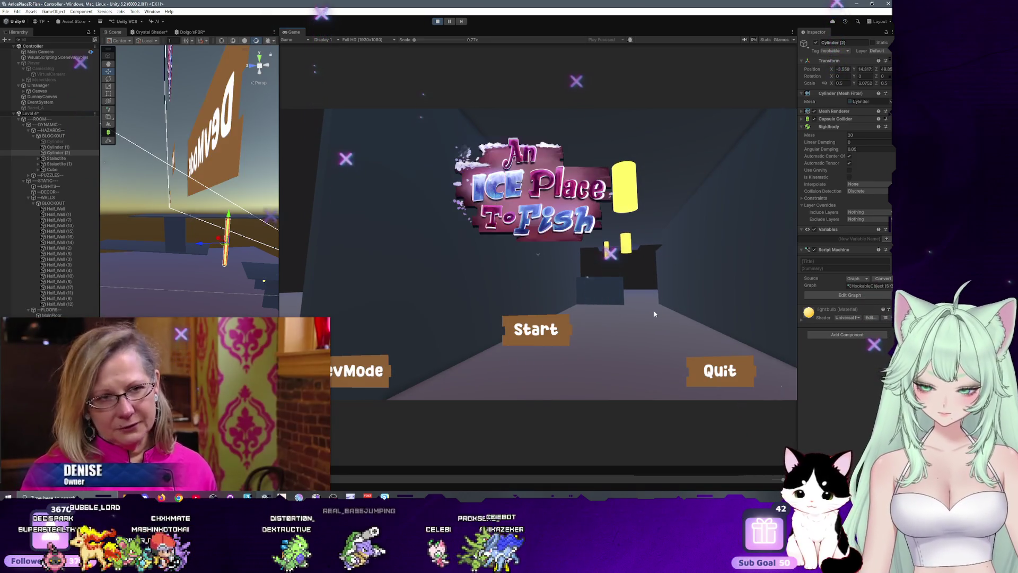
Open DevMode and load Level 4 from the level-select menu.
{"action": "left_click", "coordinate": [386, 365]}
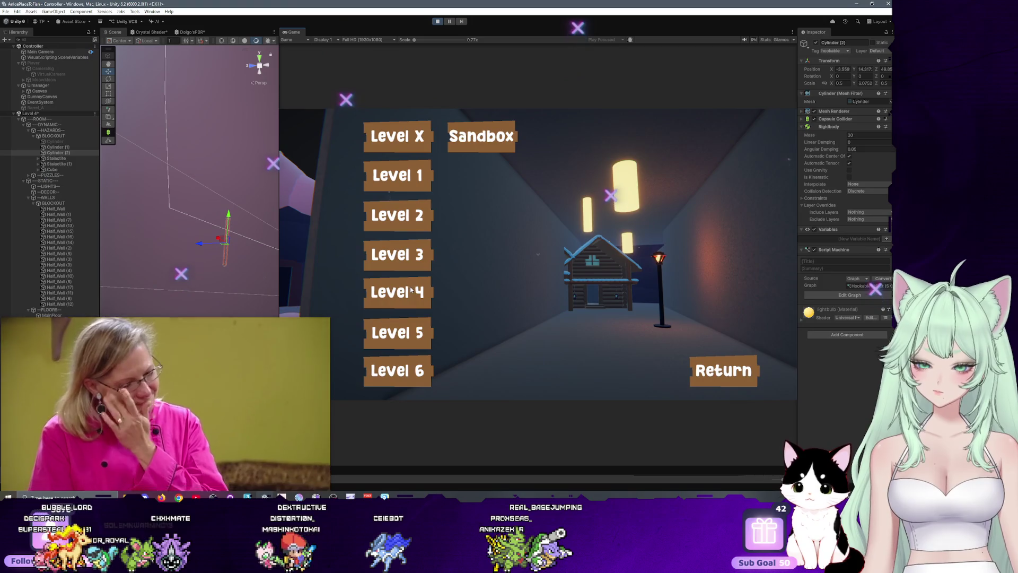
{"action": "left_click", "coordinate": [411, 289]}
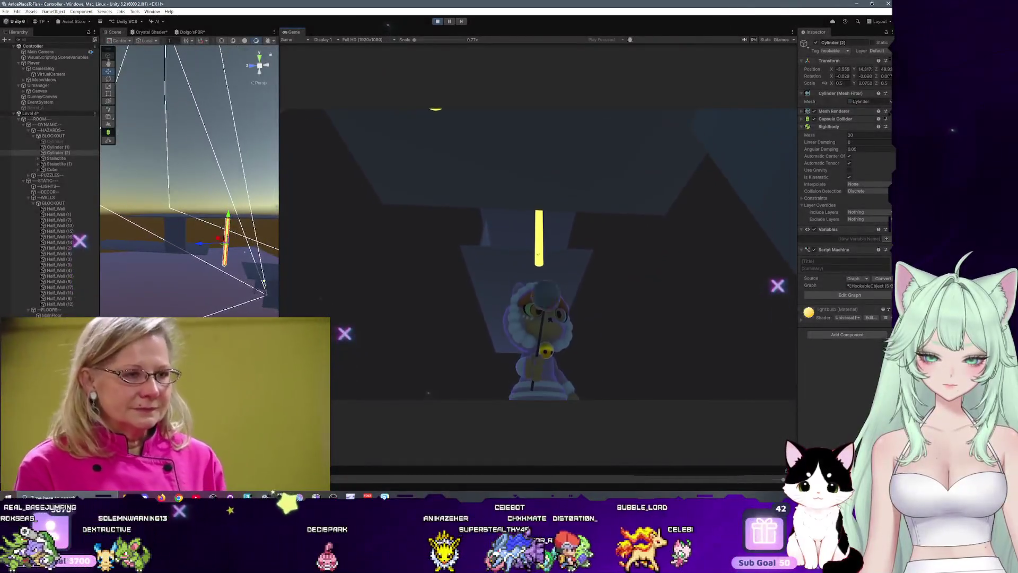
Fire the grappling hook twice at the yellow Cylinder (2) hazard.
{"action": "left_click", "coordinate": [539, 254]}
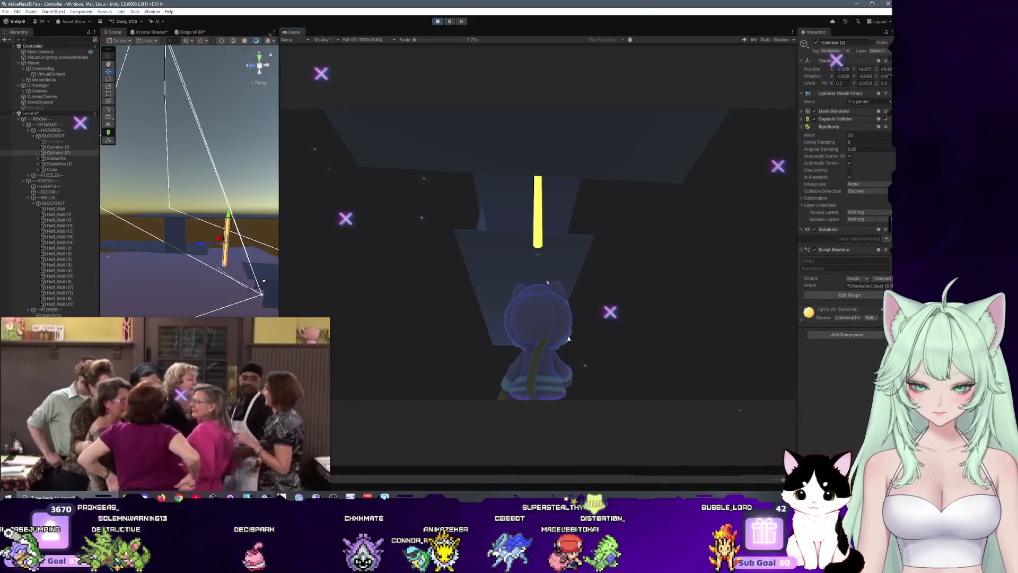
{"action": "left_click", "coordinate": [538, 254]}
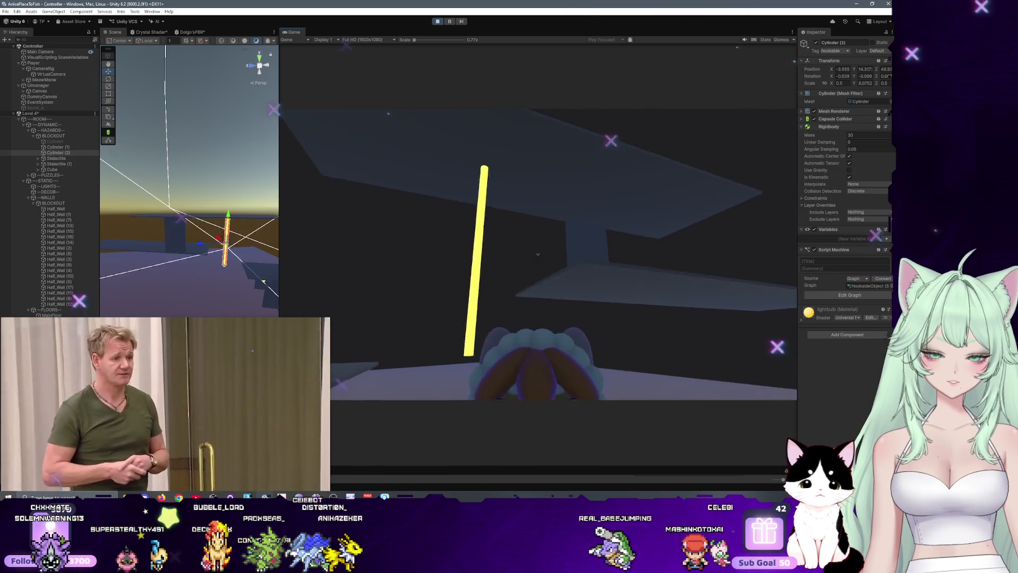
Fire the hook twice more at the yellow pole, pause the game, and select Stalactite in the Hierarchy.
{"action": "left_click", "coordinate": [538, 254]}
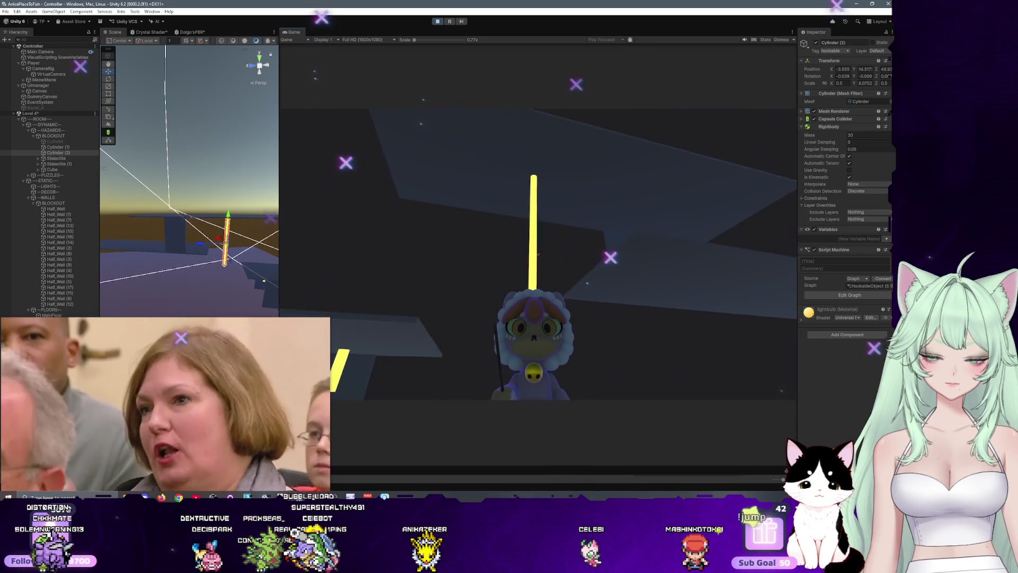
{"action": "left_click", "coordinate": [538, 254]}
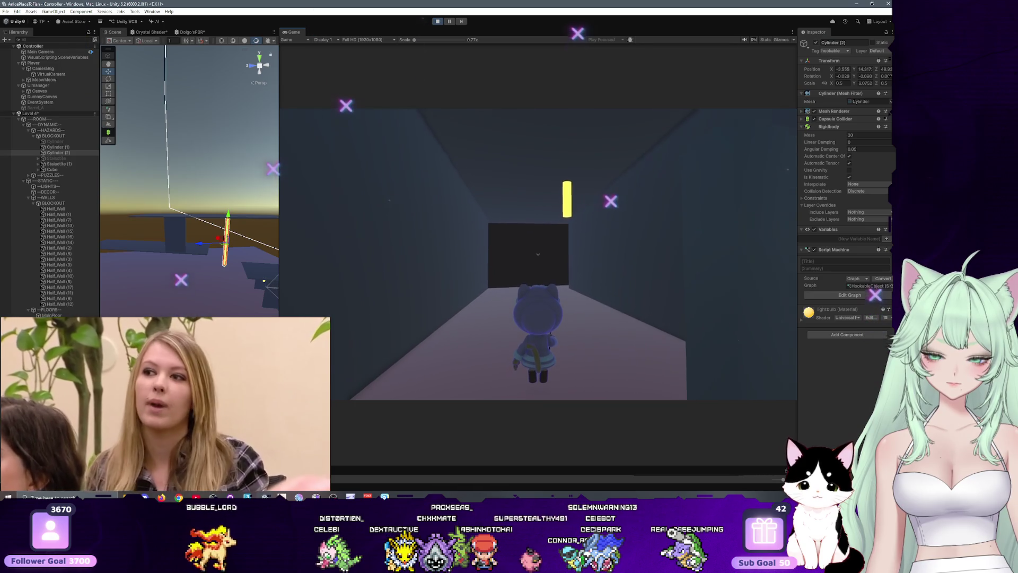
{"action": "key", "text": "Escape"}
{"action": "key", "text": "Escape"}
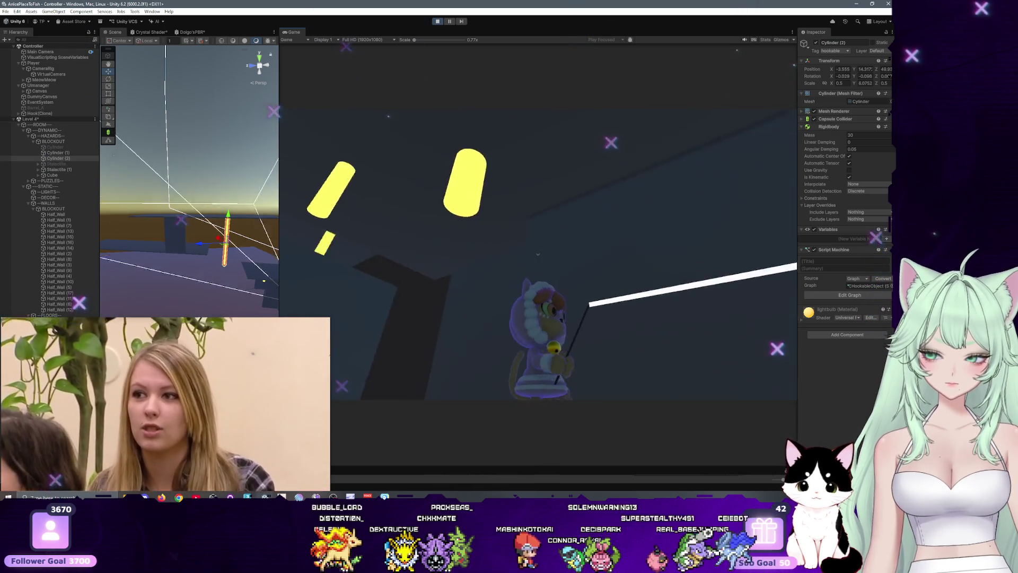
{"action": "key", "text": "Escape"}
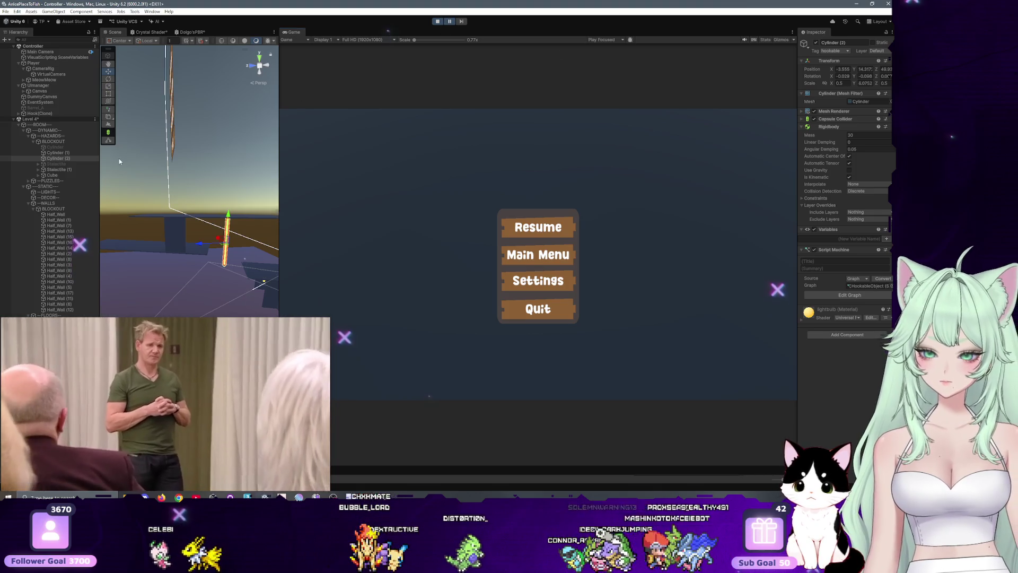
{"action": "left_click", "coordinate": [57, 165]}
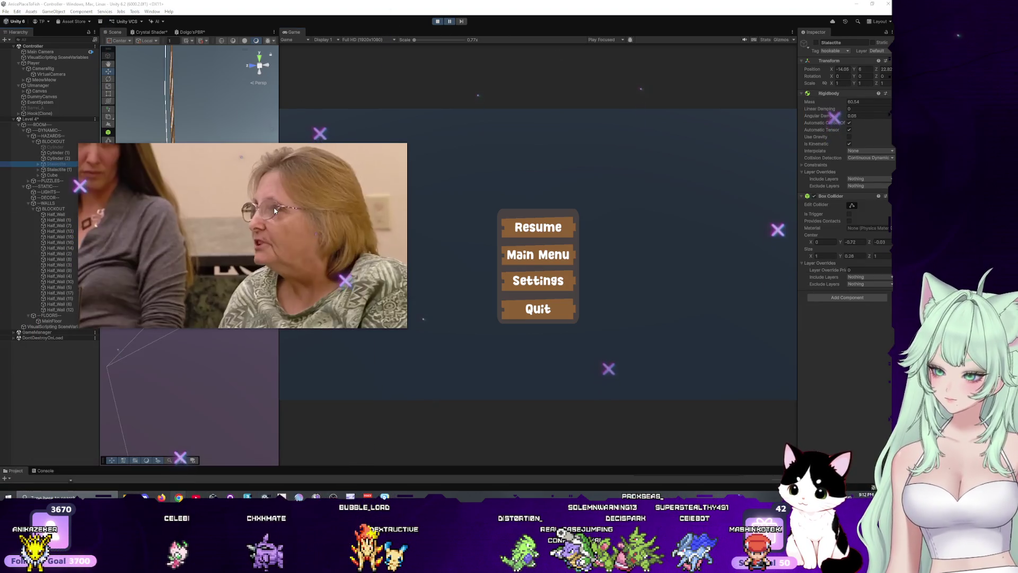
{"action": "left_click_drag", "start_coordinate": [247, 468], "coordinate": [247, 376]}
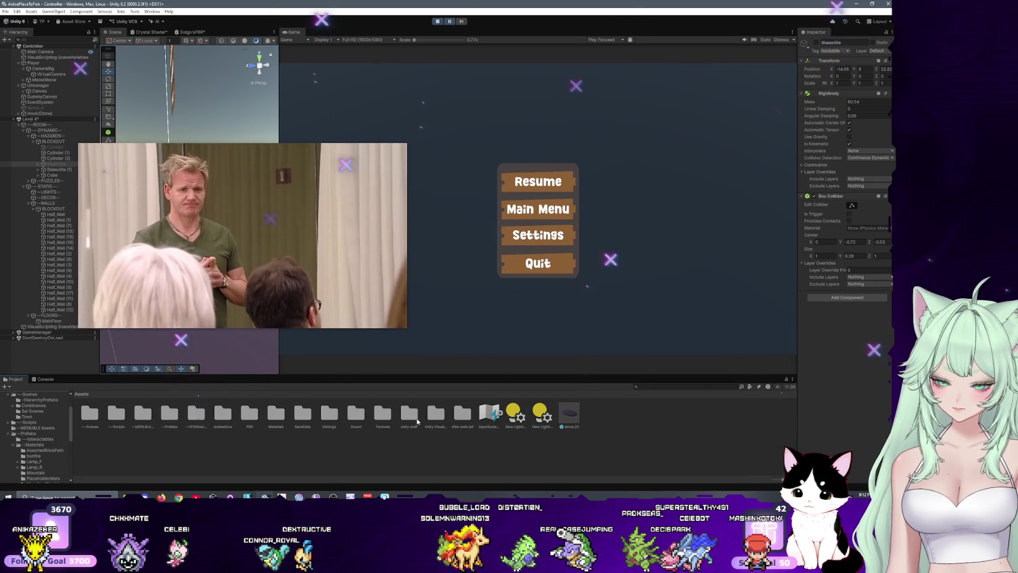
Browse into --Prefabs and Environment, view --Materials, then return to the --Prefabs folder.
{"action": "double_click", "coordinate": [170, 414]}
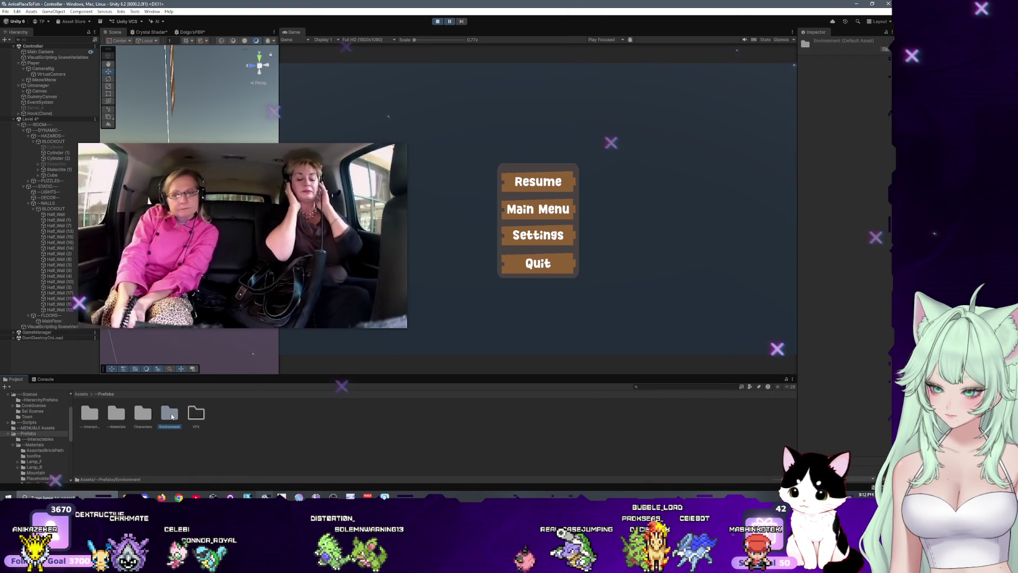
{"action": "double_click", "coordinate": [170, 413]}
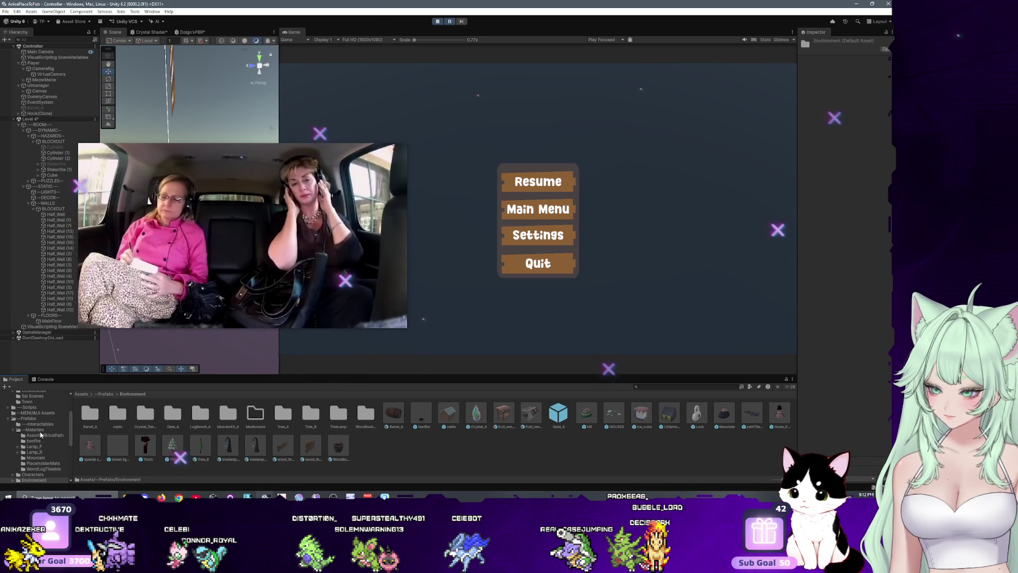
{"action": "left_click", "coordinate": [37, 430]}
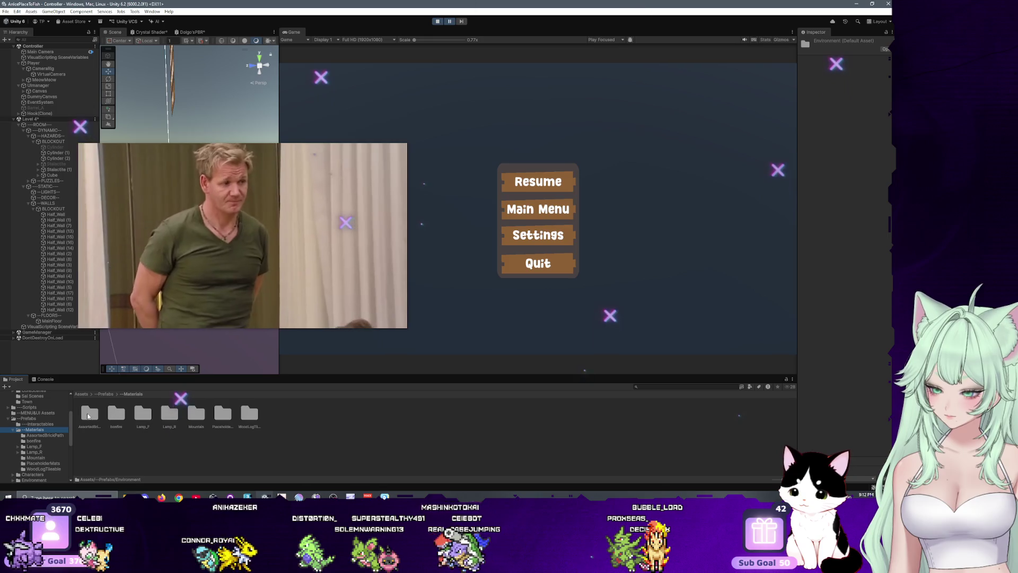
{"action": "left_click", "coordinate": [36, 419]}
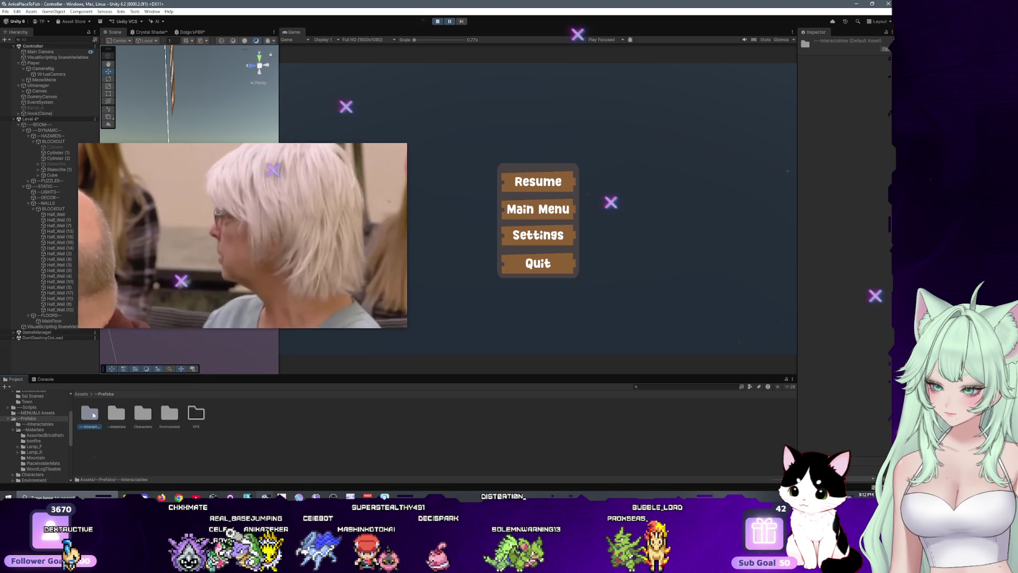
Open the Interactables folder and compare the Stalactite_Lvl4 and Stalactite prefabs.
{"action": "double_click", "coordinate": [90, 413]}
{"action": "left_click", "coordinate": [178, 419]}
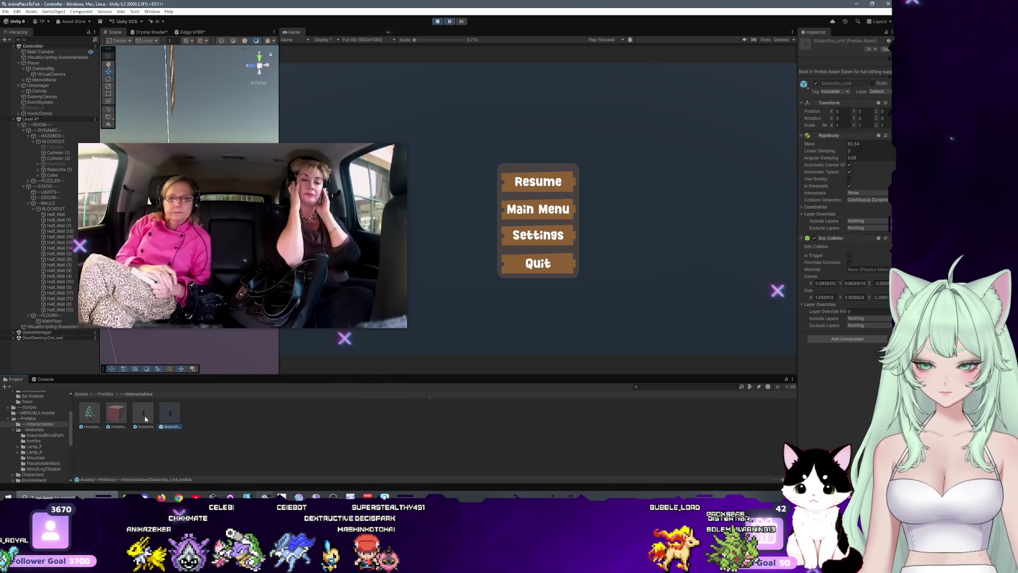
{"action": "left_click", "coordinate": [144, 417]}
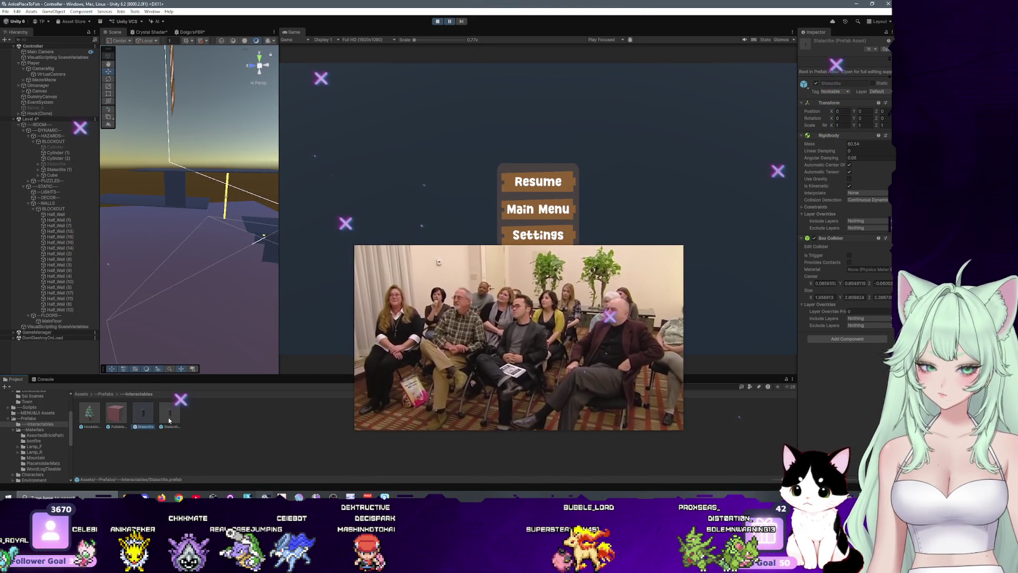
{"action": "left_click", "coordinate": [167, 417]}
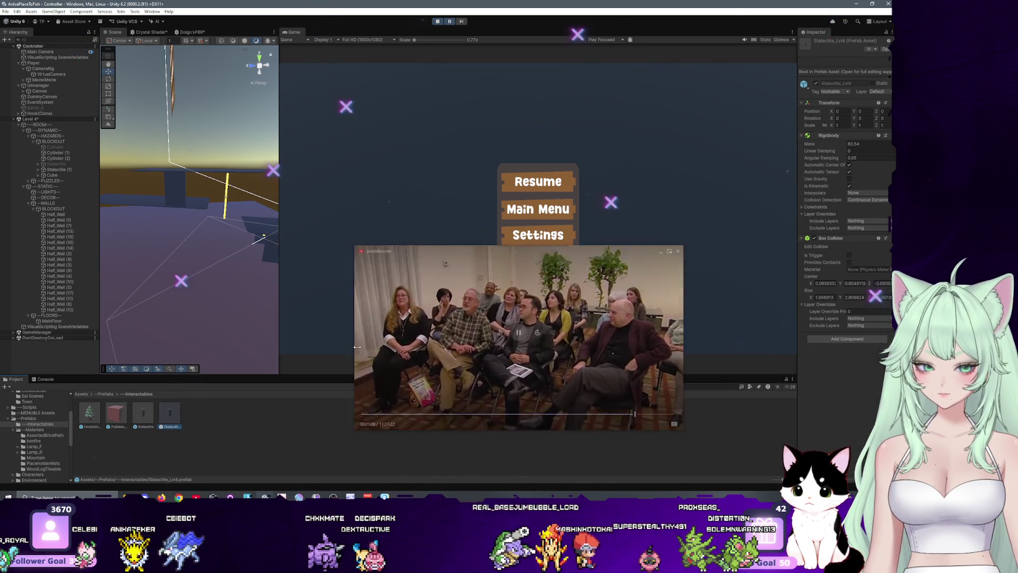
Resize the panels so the Scene view gets more width than the Game view.
{"action": "mouse_move", "coordinate": [613, 313]}
{"action": "left_mouse_down"}
{"action": "mouse_move", "coordinate": [270, 362]}
{"action": "mouse_move", "coordinate": [262, 380]}
{"action": "left_mouse_up"}
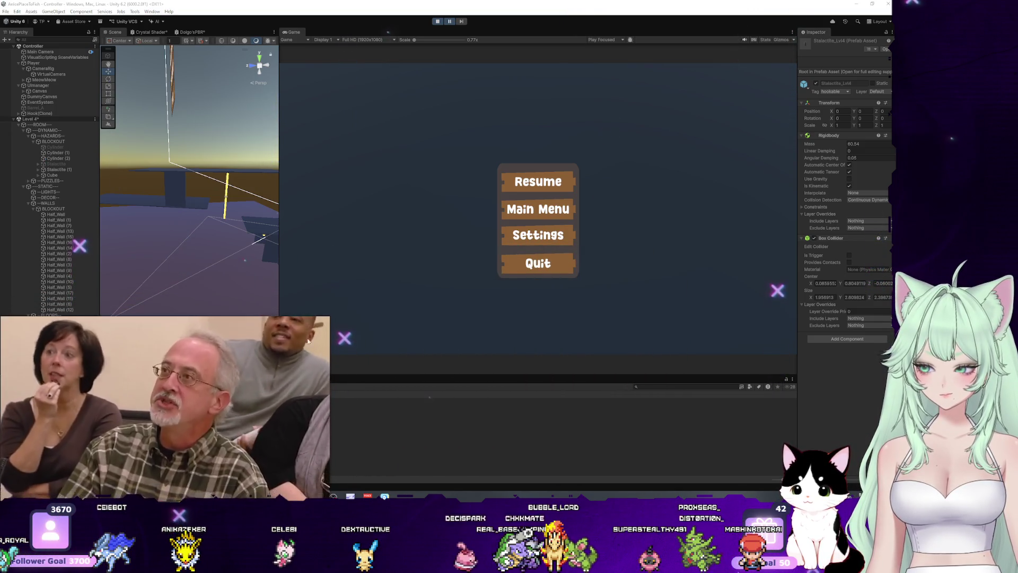
{"action": "mouse_move", "coordinate": [279, 255]}
{"action": "left_mouse_down"}
{"action": "mouse_move", "coordinate": [411, 277]}
{"action": "mouse_move", "coordinate": [424, 265]}
{"action": "left_mouse_up"}
{"action": "left_click_drag", "start_coordinate": [340, 249], "coordinate": [371, 249]}
Inspect a stalactite's Capsule Collider, then select Stalactite (1) to show its Box Collider.
{"action": "left_click", "coordinate": [339, 260]}
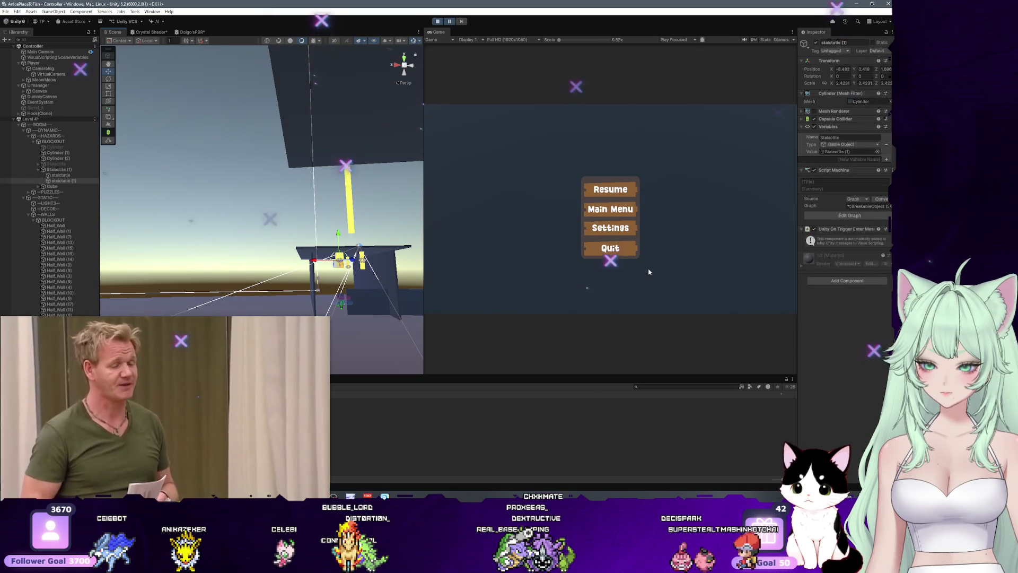
{"action": "left_click", "coordinate": [830, 120]}
{"action": "scroll", "coordinate": [409, 298], "scroll_direction": "up", "scroll_amount": 5}
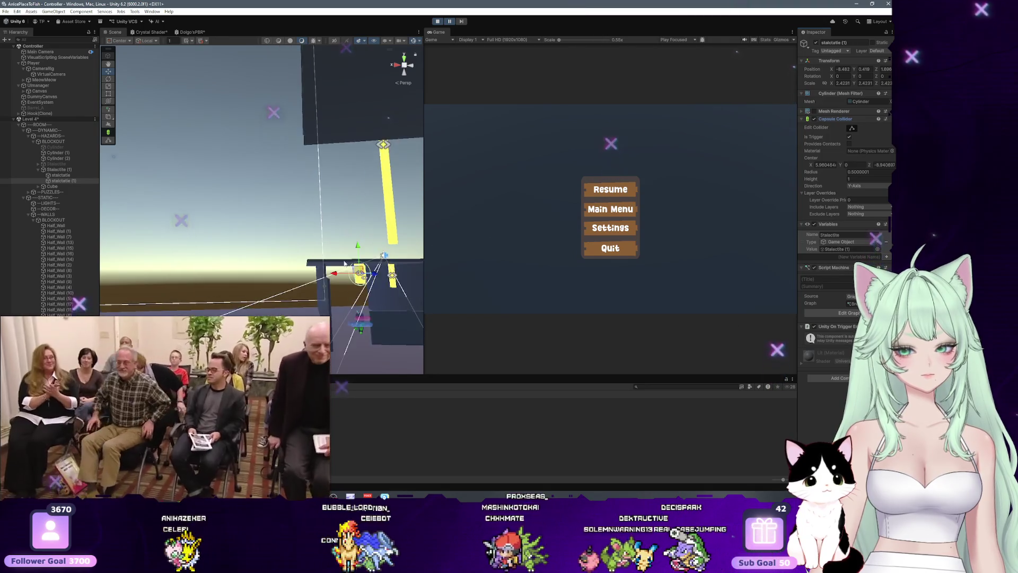
{"action": "scroll", "coordinate": [410, 298], "scroll_direction": "down", "scroll_amount": 5}
{"action": "left_click_drag", "start_coordinate": [391, 291], "coordinate": [290, 250]}
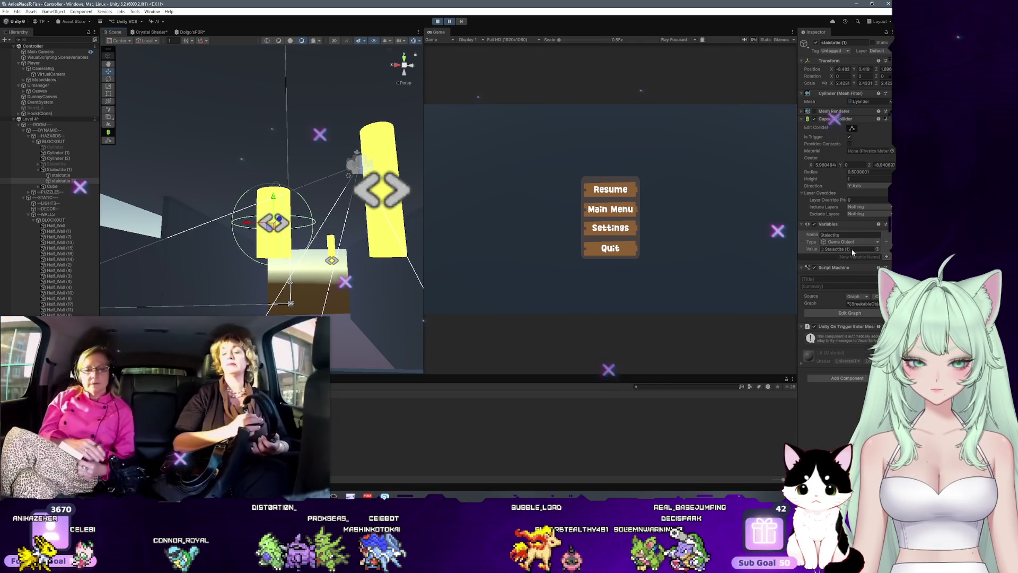
{"action": "left_click", "coordinate": [82, 170]}
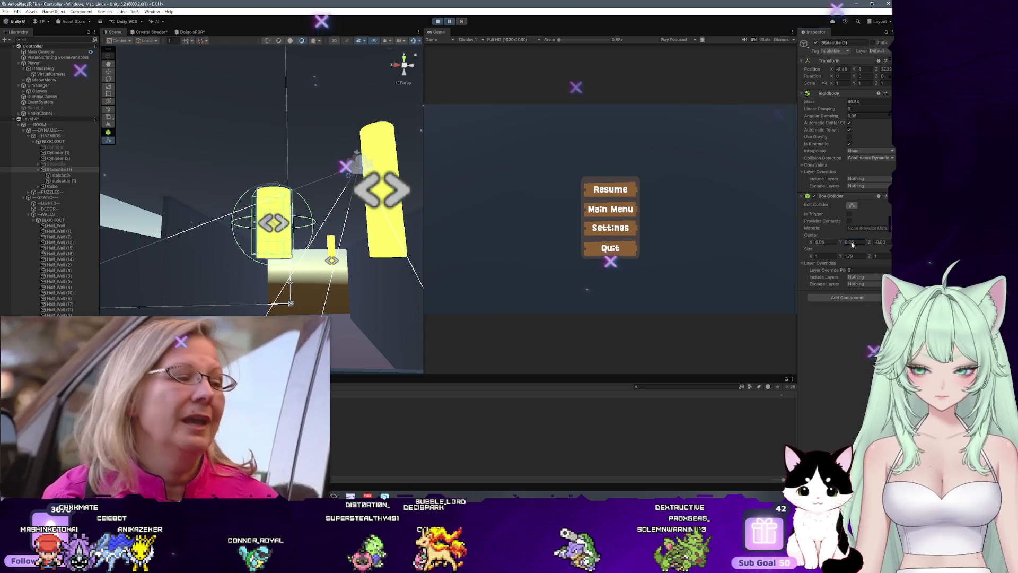
Set Stalactite (1)'s Box Collider center Y to 0.4, then reset the component.
{"action": "left_click", "coordinate": [851, 242]}
{"action": "type", "text": "0.4"}
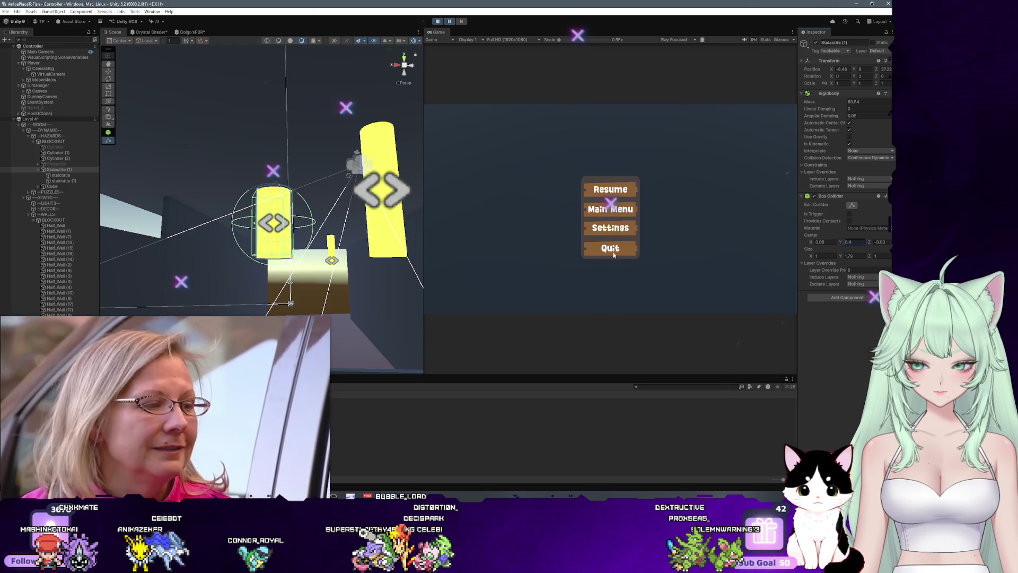
{"action": "key", "text": "Return"}
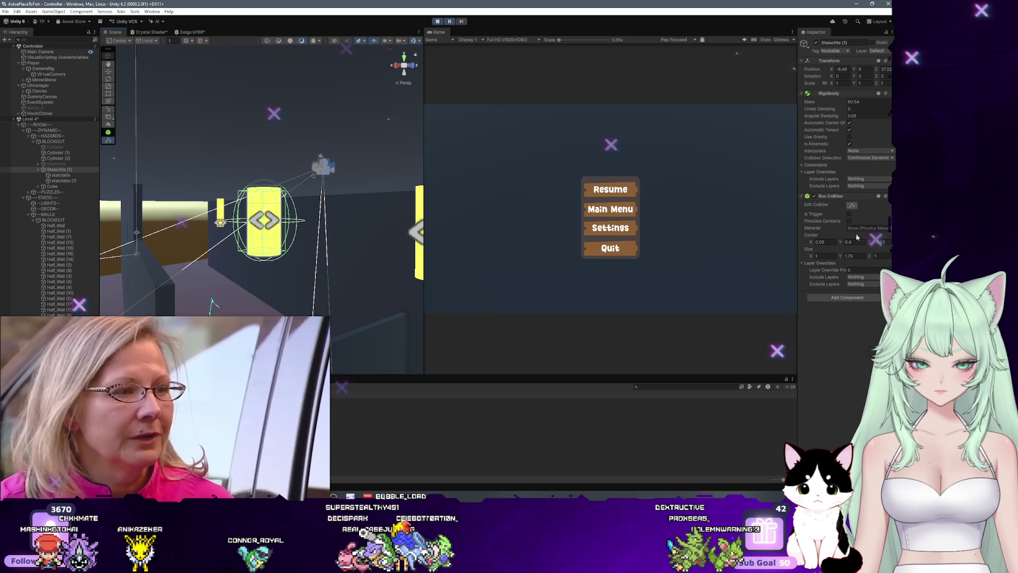
{"action": "left_click", "coordinate": [885, 196]}
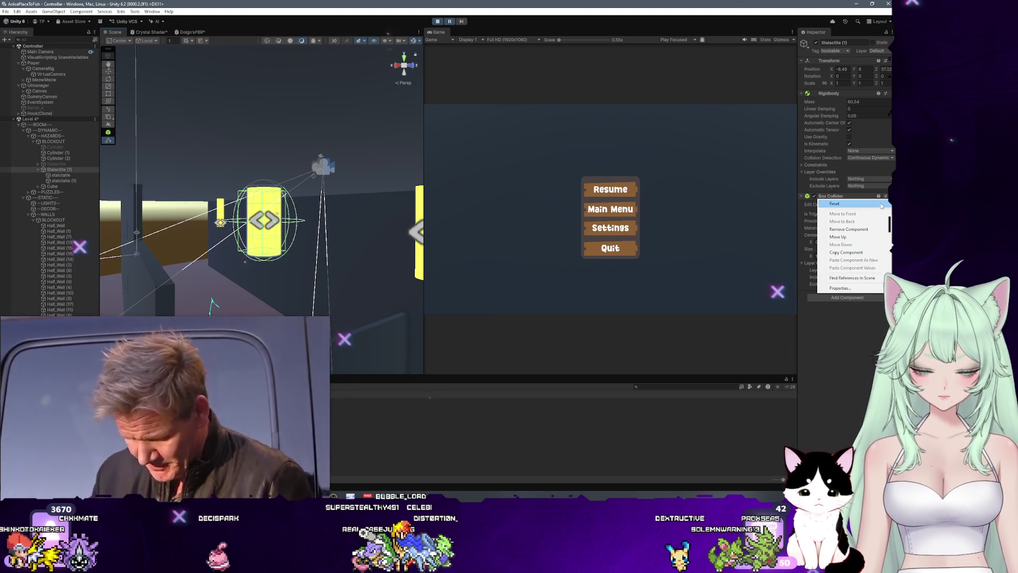
{"action": "left_click", "coordinate": [882, 205]}
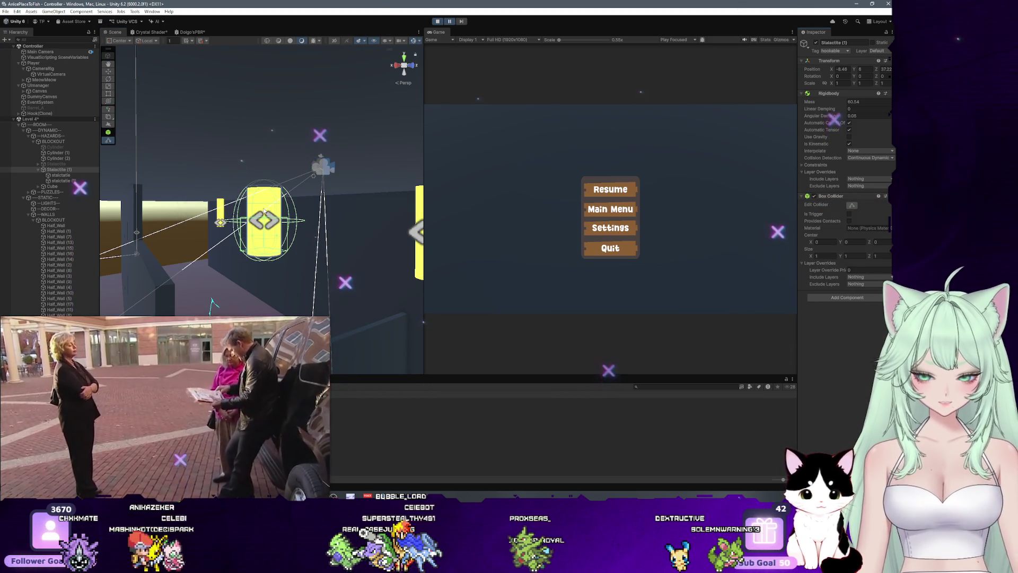
Check the stalactite from several angles, resume the game, and reselect Stalactite (1).
{"action": "left_click_drag", "start_coordinate": [290, 235], "coordinate": [276, 233]}
{"action": "scroll", "coordinate": [281, 219], "scroll_direction": "up", "scroll_amount": 5}
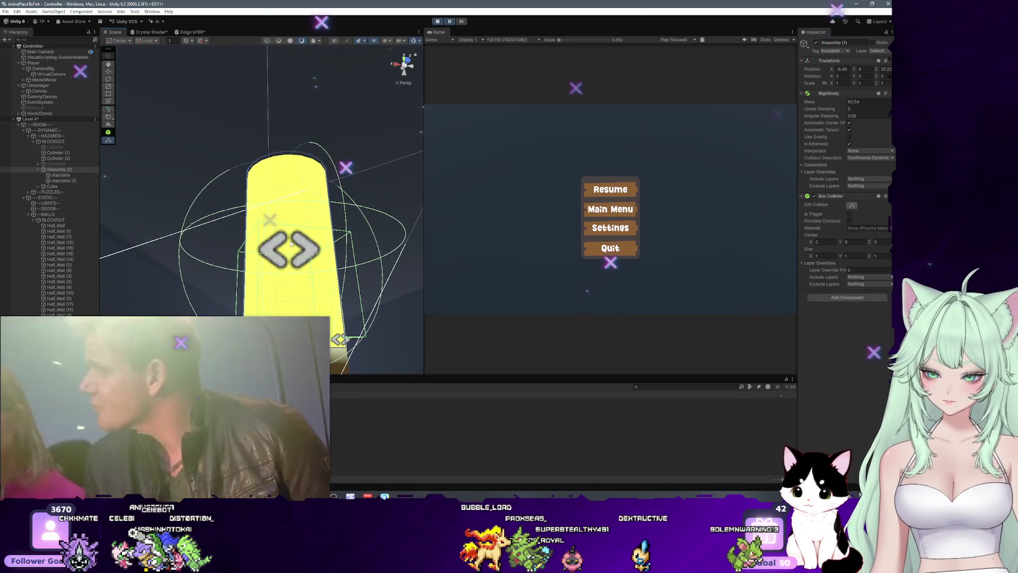
{"action": "left_click_drag", "start_coordinate": [282, 170], "coordinate": [292, 151]}
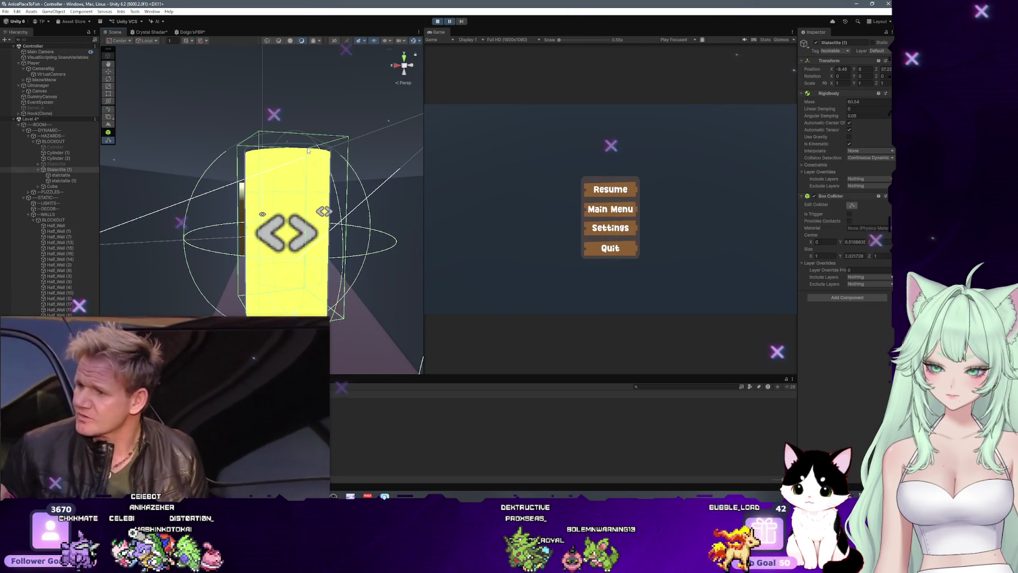
{"action": "left_click_drag", "start_coordinate": [325, 213], "coordinate": [306, 208]}
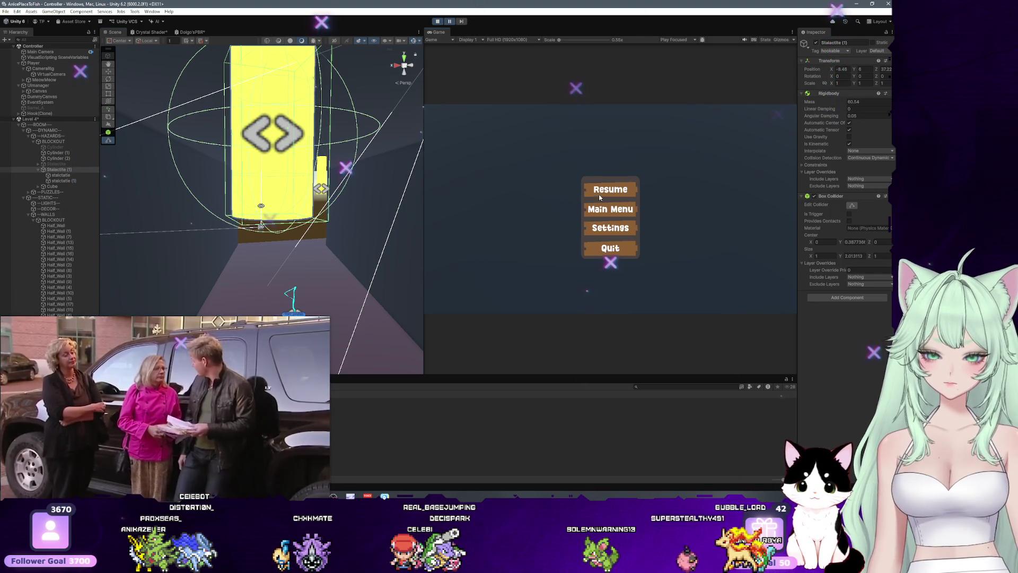
{"action": "left_click", "coordinate": [610, 189]}
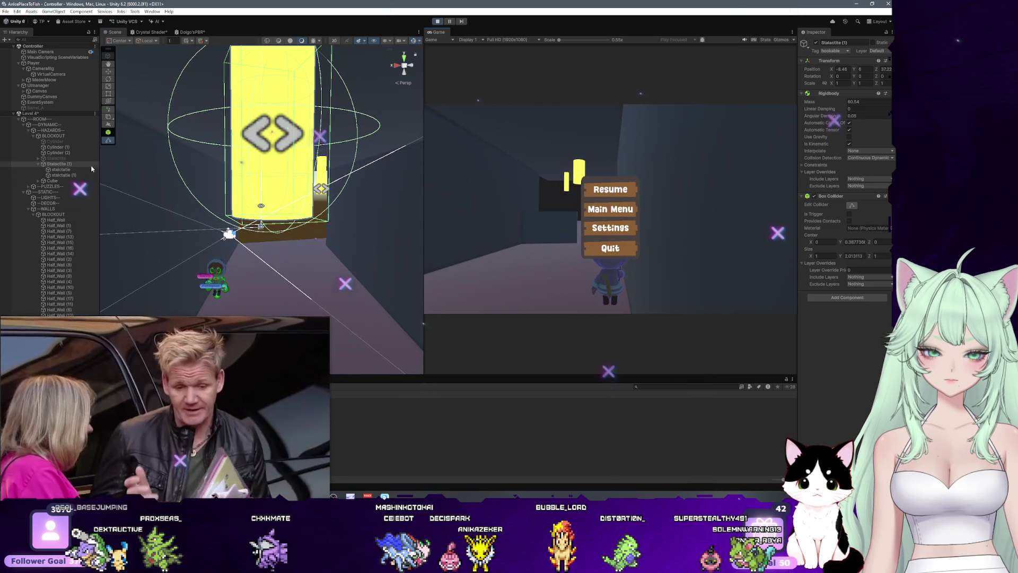
{"action": "left_click", "coordinate": [53, 159]}
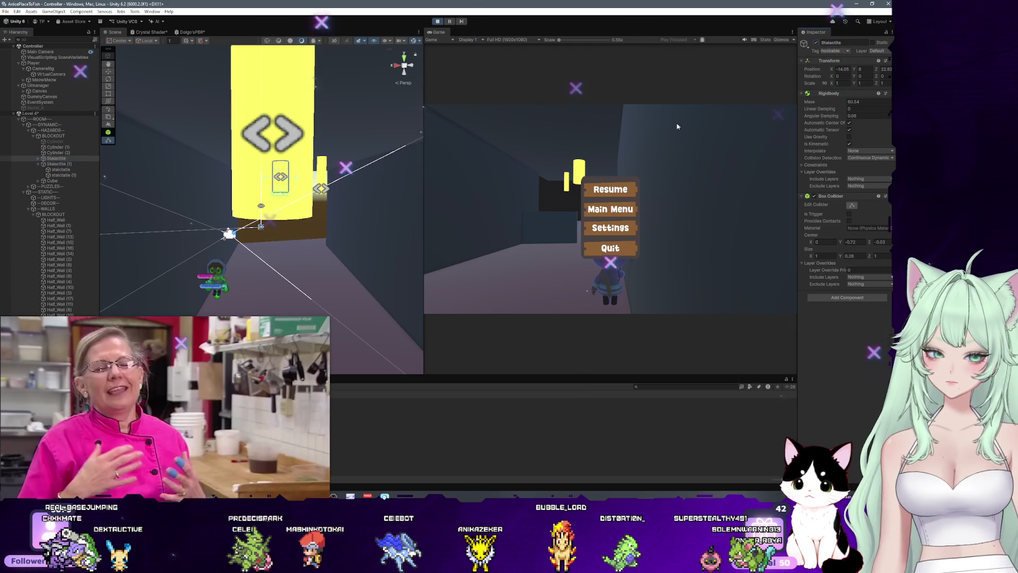
{"action": "left_click", "coordinate": [69, 165]}
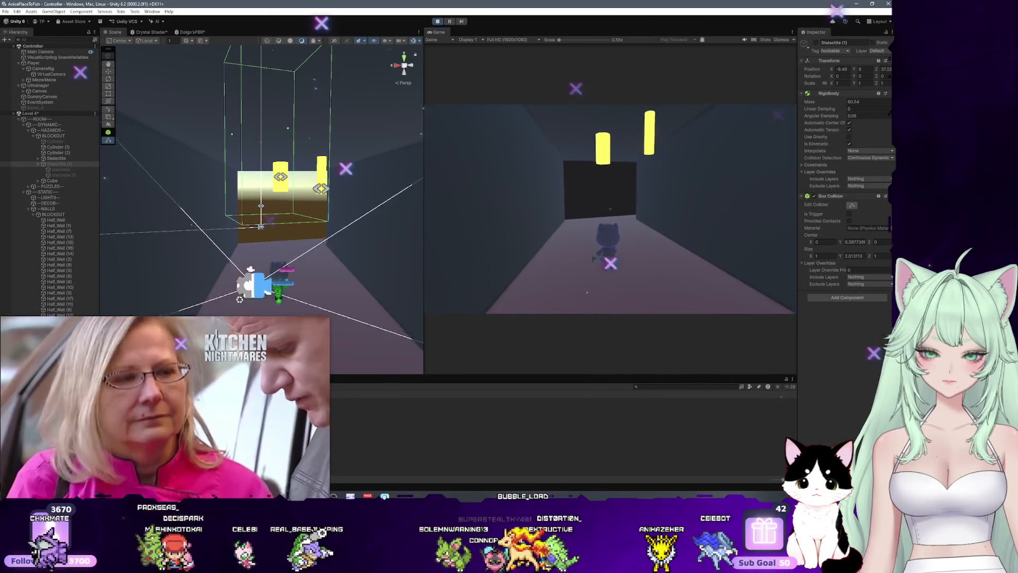
Bring up the in-game pause menu and pause the playtest in the editor.
{"action": "key", "text": "Escape"}
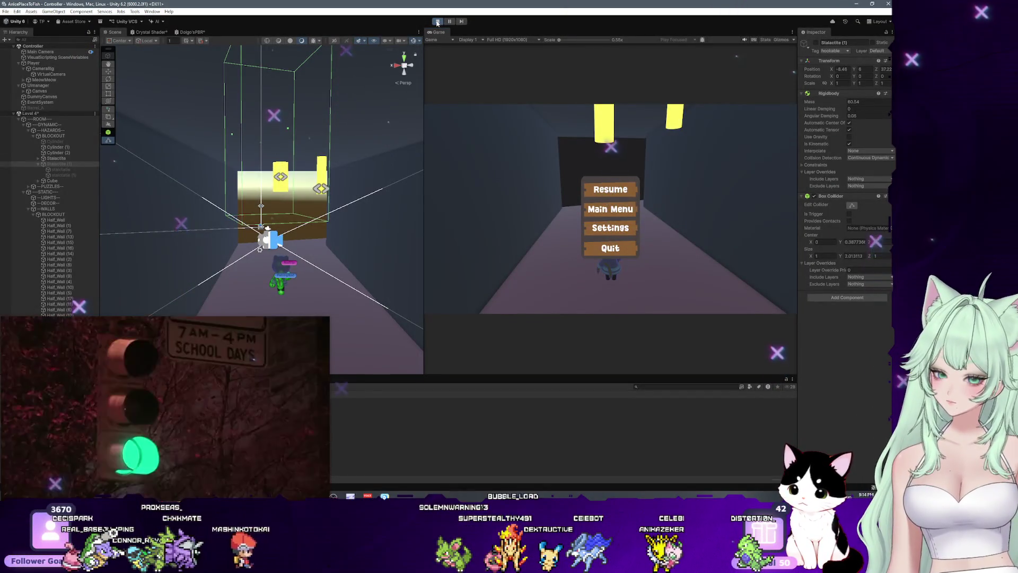
{"action": "left_click", "coordinate": [438, 22]}
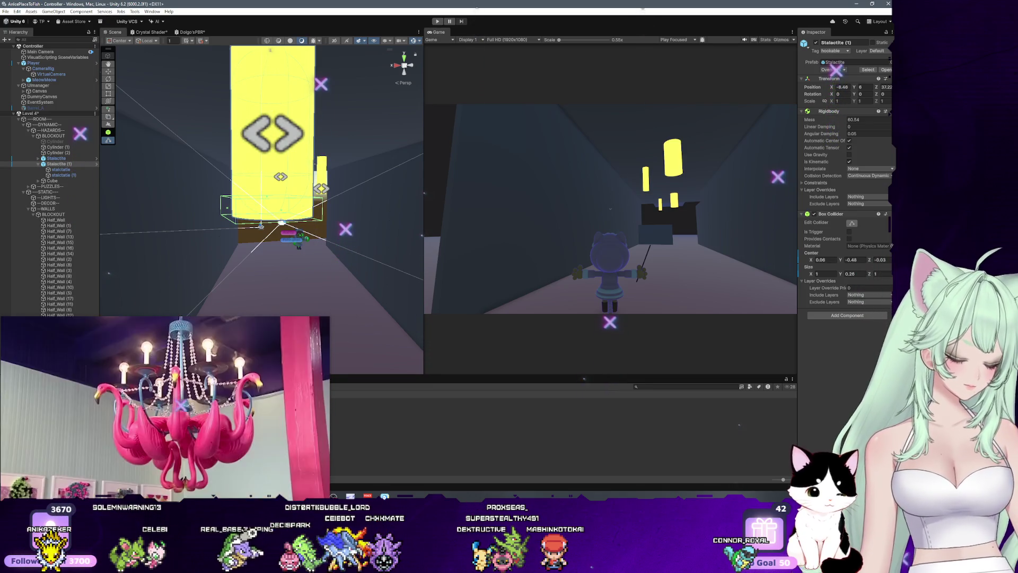
Stop the playtest, rebalance the Scene and Game views, and delete Stalactite (1).
{"action": "left_click", "coordinate": [437, 21]}
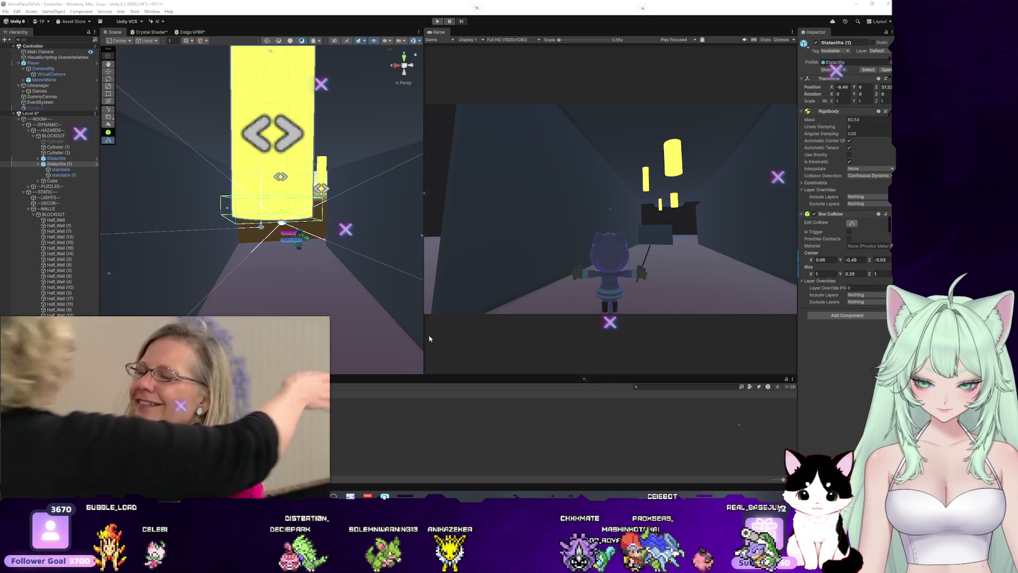
{"action": "left_click_drag", "start_coordinate": [424, 338], "coordinate": [354, 333]}
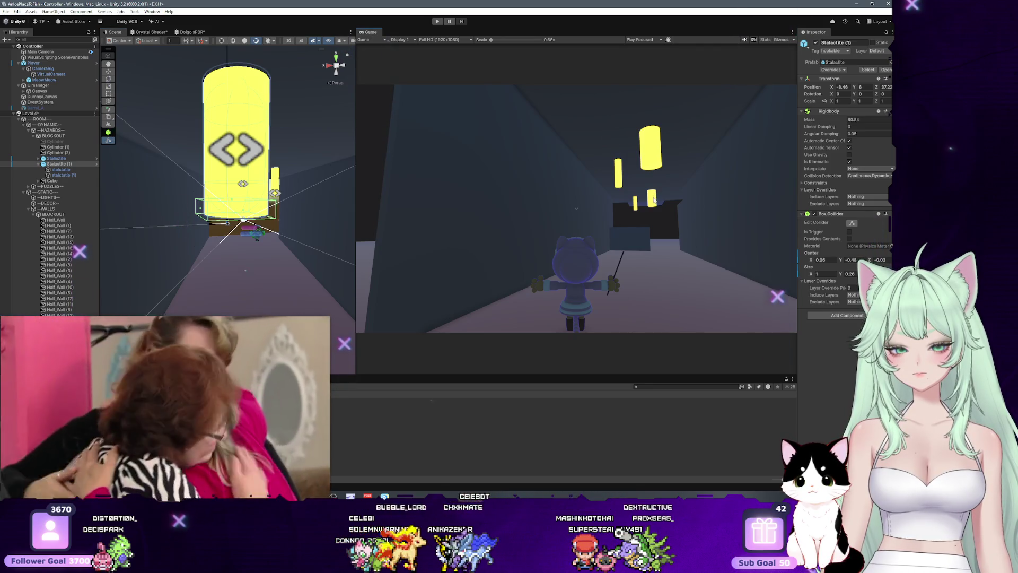
{"action": "left_click_drag", "start_coordinate": [356, 192], "coordinate": [514, 200]}
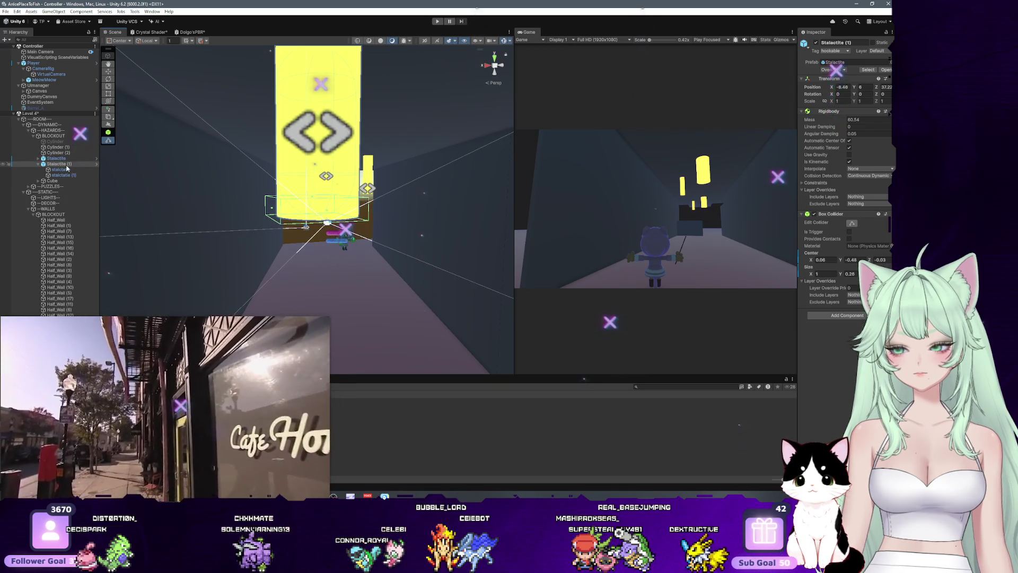
{"action": "key", "text": "Delete"}
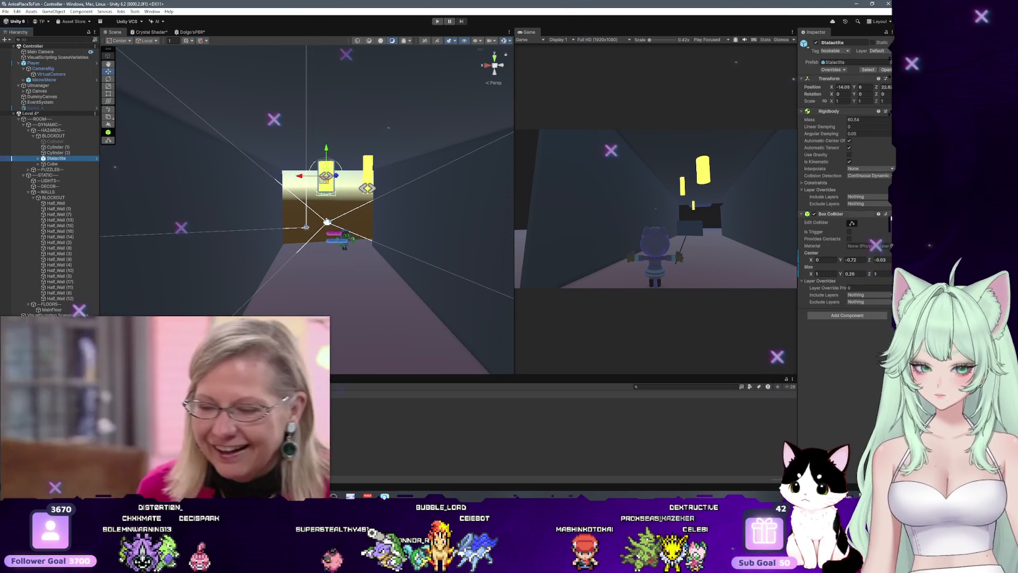
Reset the Stalactite's Box Collider, frame it, and set center Y 0.43 and size Y 2.35.
{"action": "left_click", "coordinate": [886, 213]}
{"action": "left_click", "coordinate": [849, 222]}
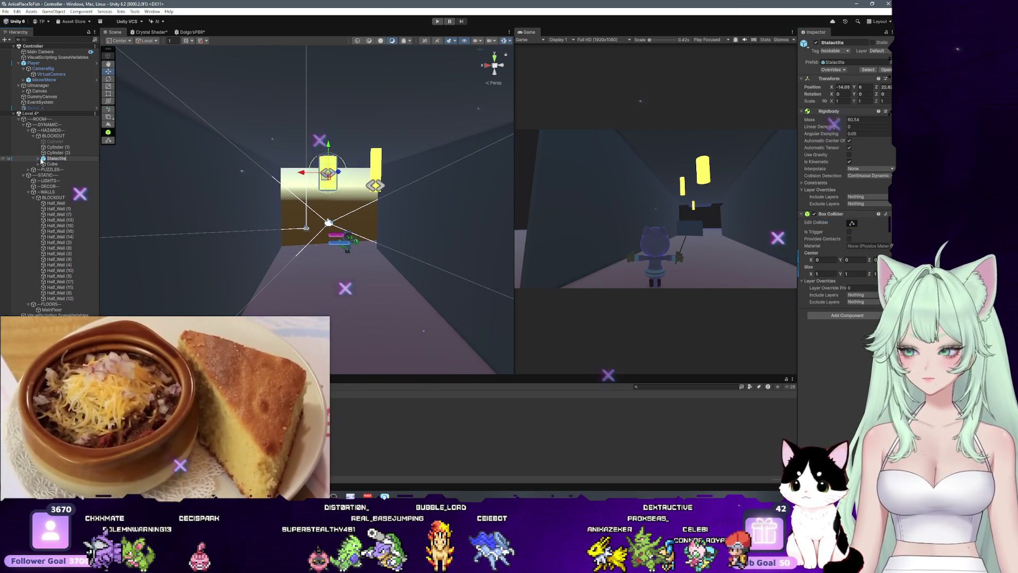
{"action": "double_click", "coordinate": [69, 158]}
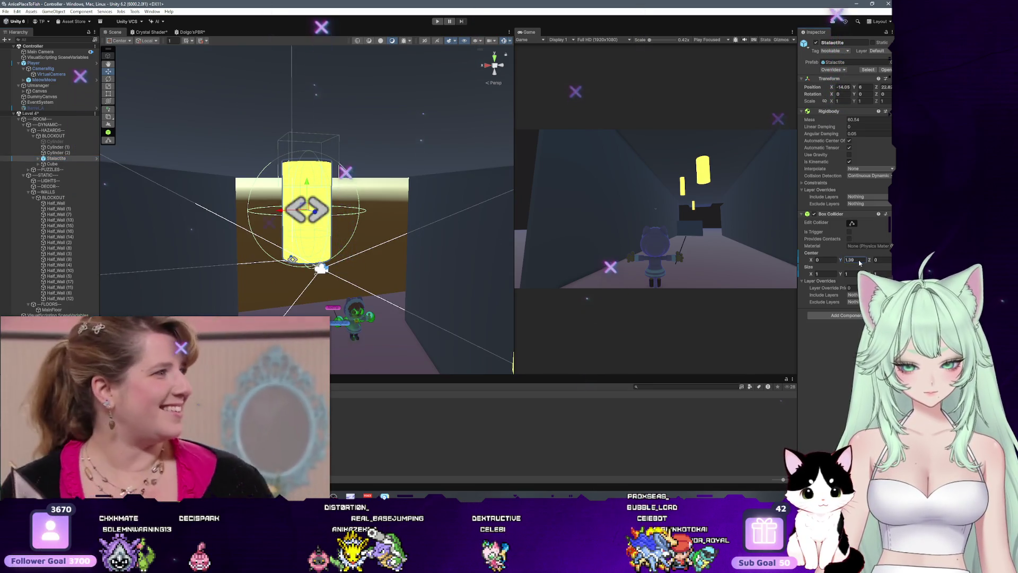
{"action": "type", "text": "0"}
{"action": "left_click", "coordinate": [844, 274]}
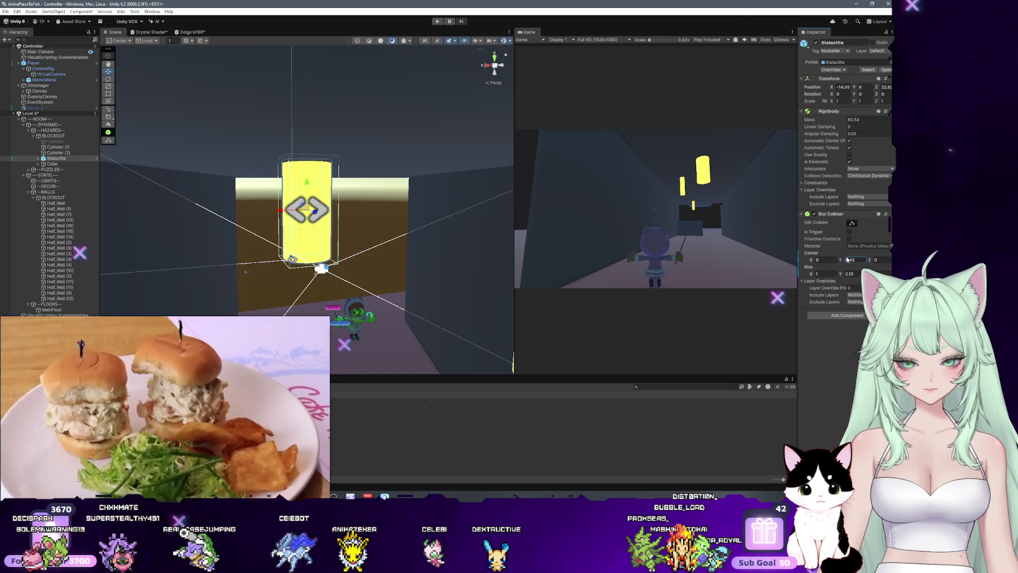
{"action": "key", "text": "Return"}
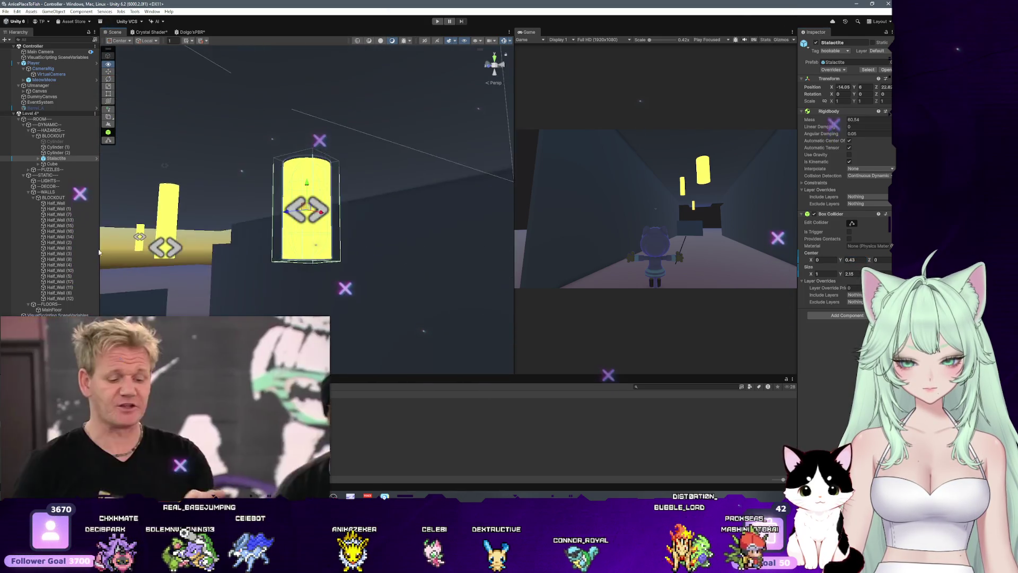
{"action": "left_click_drag", "start_coordinate": [286, 258], "coordinate": [359, 274]}
{"action": "scroll", "coordinate": [359, 275], "scroll_direction": "down", "scroll_amount": 2}
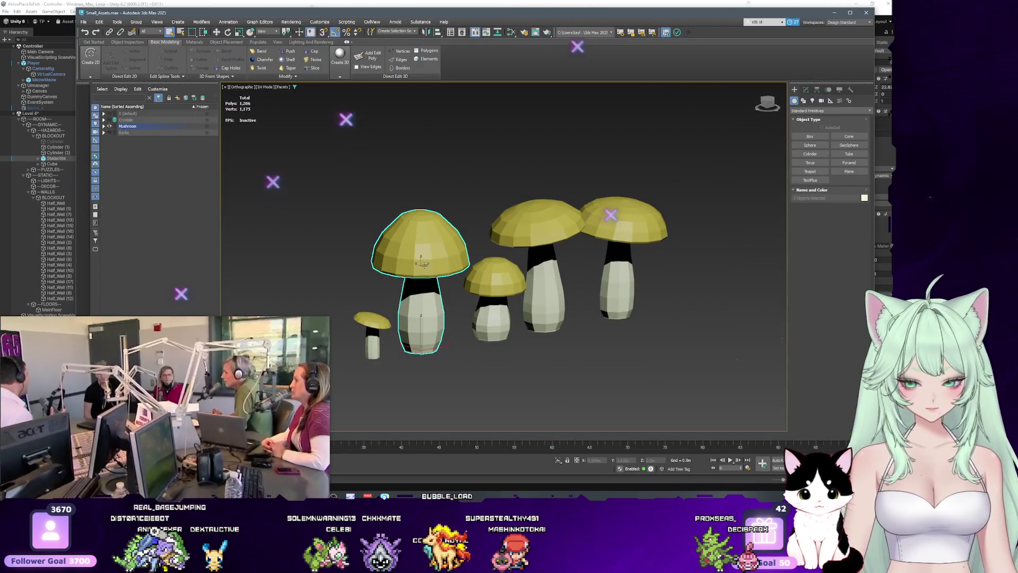
Select the smallest mushroom and view it from the front.
{"action": "left_click", "coordinate": [387, 356]}
{"action": "left_click", "coordinate": [374, 335]}
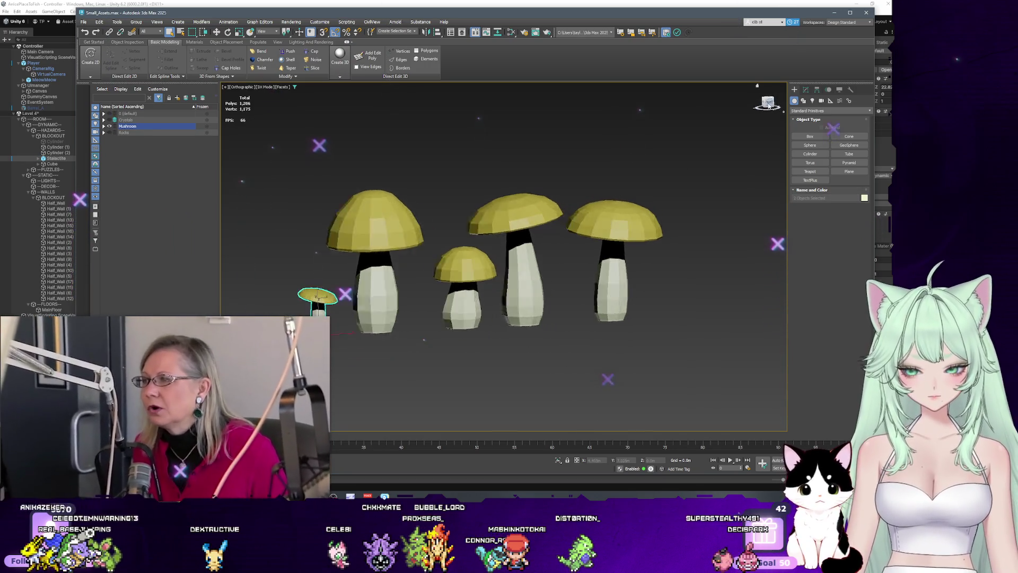
{"action": "key", "text": "f"}
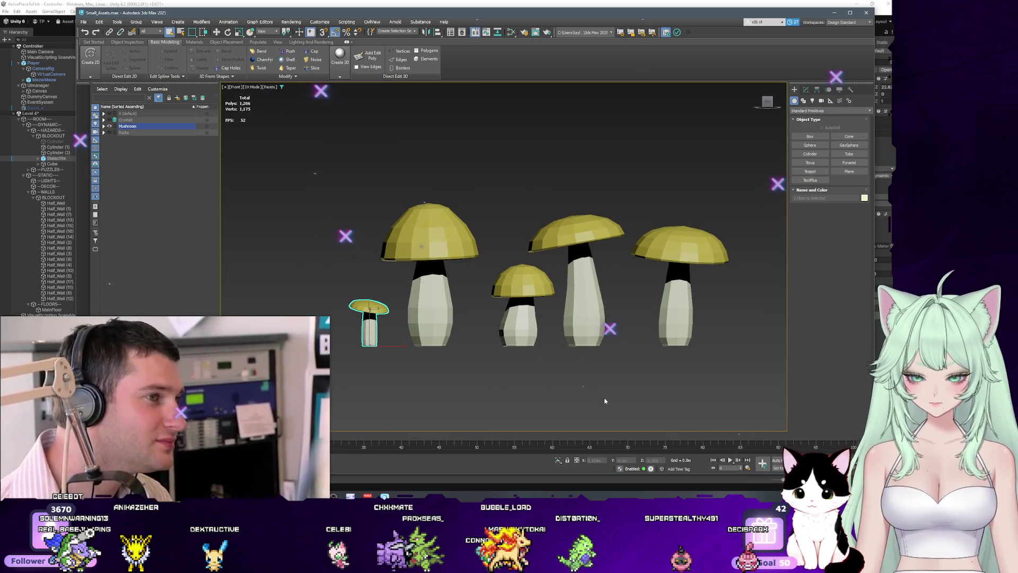
{"action": "left_click", "coordinate": [88, 22]}
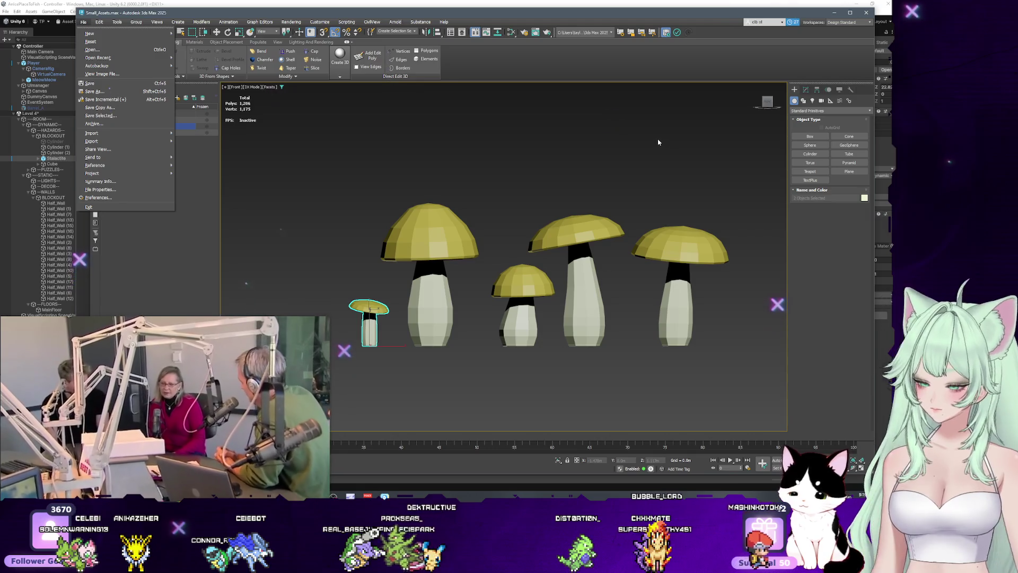
{"action": "key", "text": "Escape"}
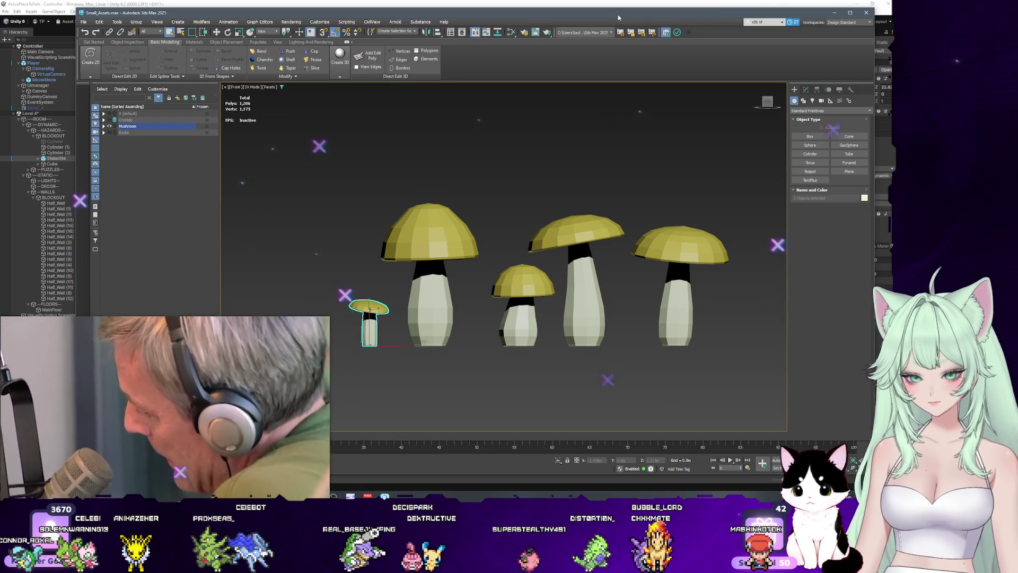
Shrink the 3ds Max window to a narrow strip on the right and switch to Unity.
{"action": "left_click_drag", "start_coordinate": [618, 18], "coordinate": [678, 2]}
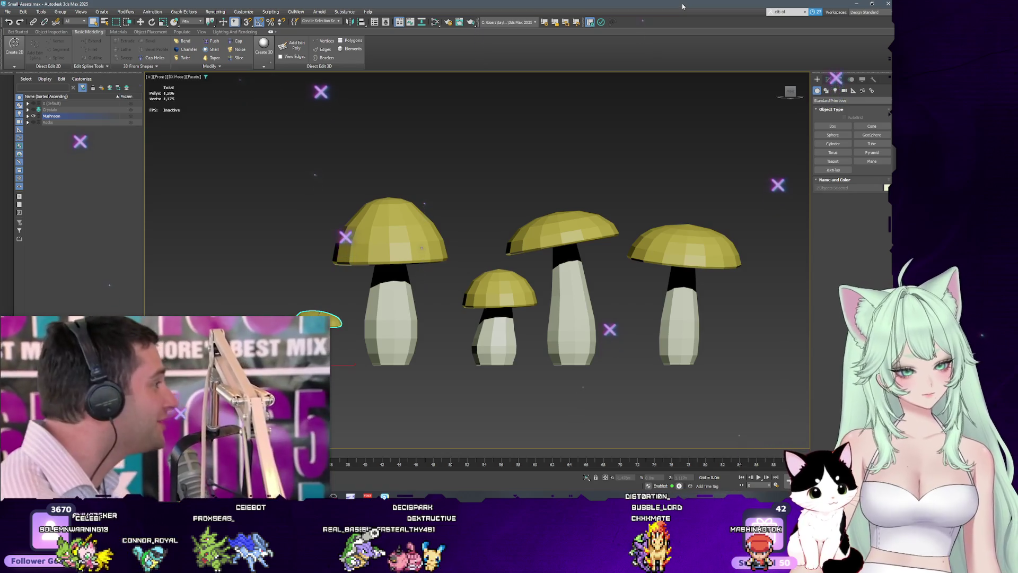
{"action": "double_click", "coordinate": [681, 3]}
{"action": "left_click_drag", "start_coordinate": [620, 107], "coordinate": [376, 106]}
{"action": "left_click_drag", "start_coordinate": [212, 11], "coordinate": [883, 60]}
{"action": "key", "text": "alt+Tab"}
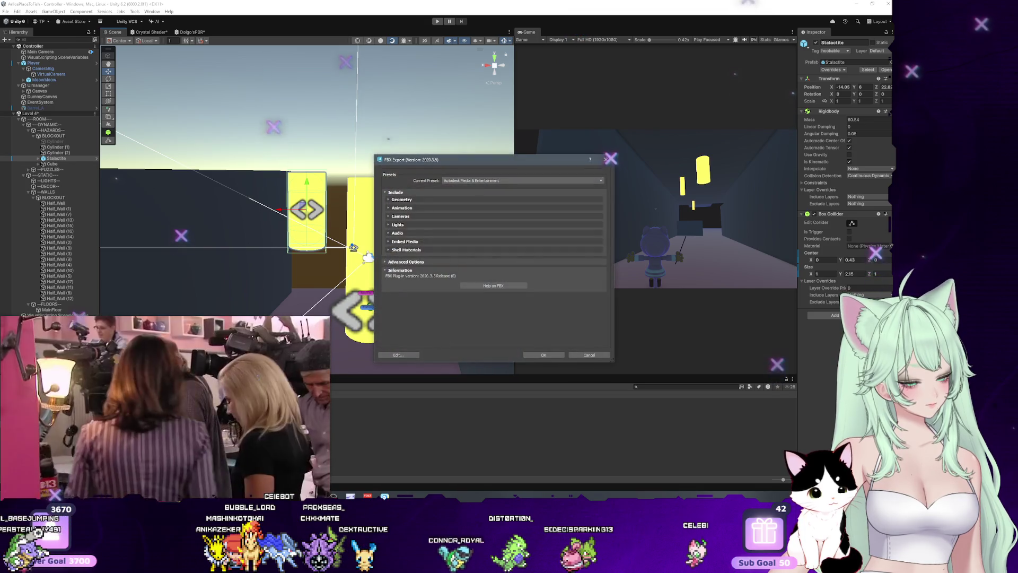
Go through the FBX Export settings, then cancel the export.
{"action": "left_click", "coordinate": [545, 354]}
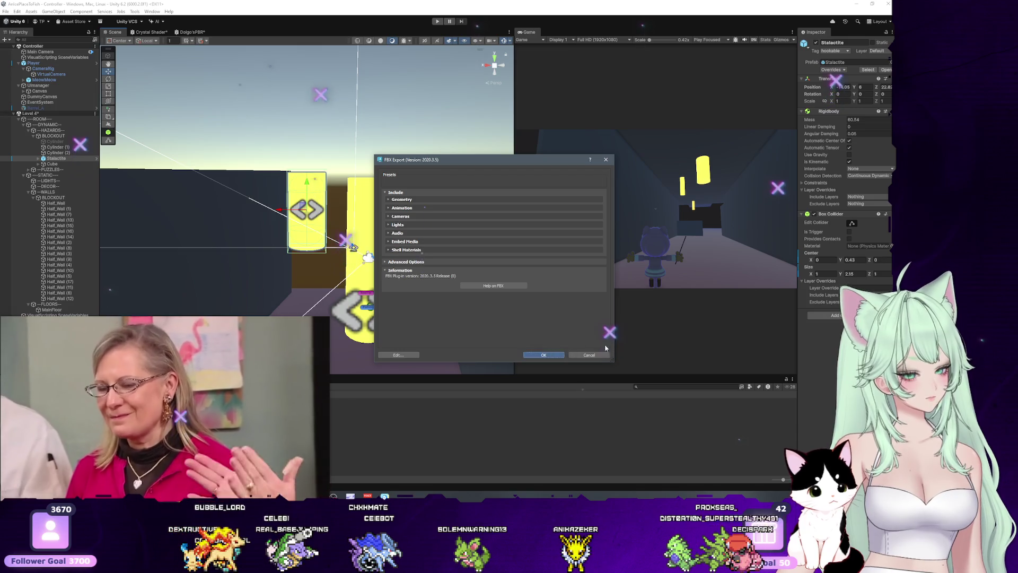
{"action": "left_click", "coordinate": [575, 354]}
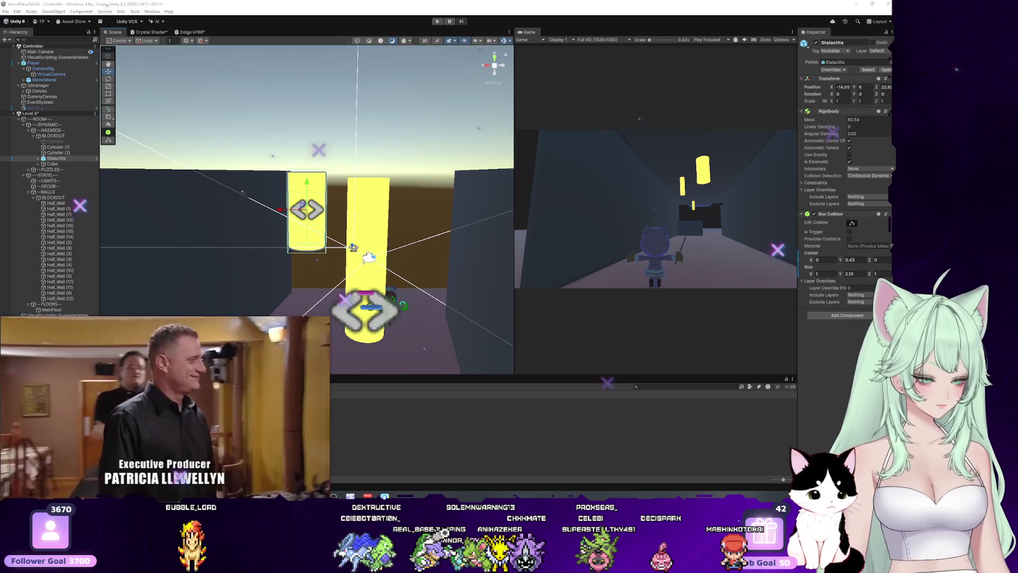
Dismiss the FBX Export settings dialog.
{"action": "left_click", "coordinate": [563, 354]}
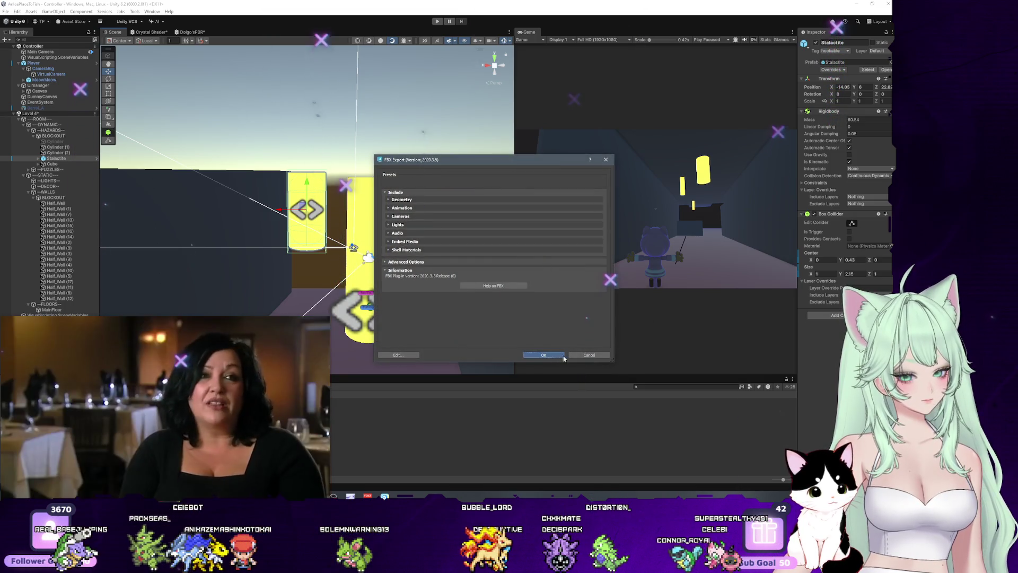
Confirm the FBX export using the Autodesk Media & Entertainment preset so the export runs.
{"action": "left_click", "coordinate": [558, 358]}
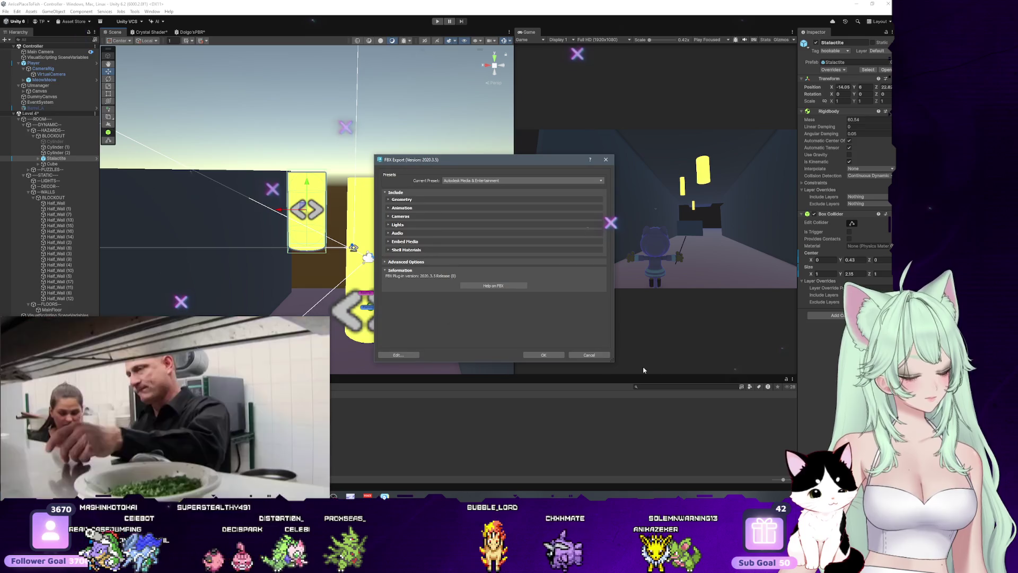
{"action": "left_click", "coordinate": [560, 357]}
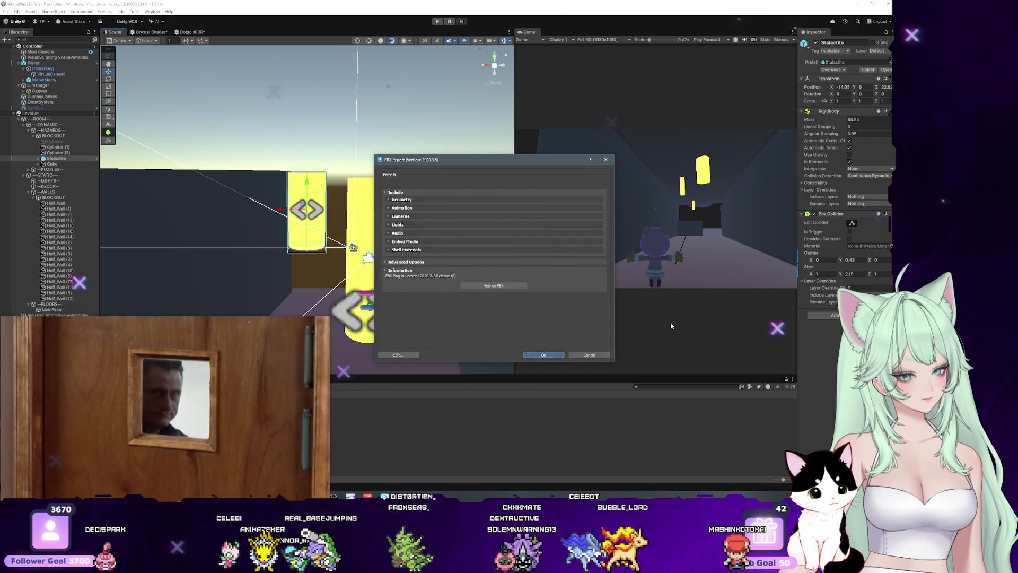
{"action": "left_click", "coordinate": [541, 354]}
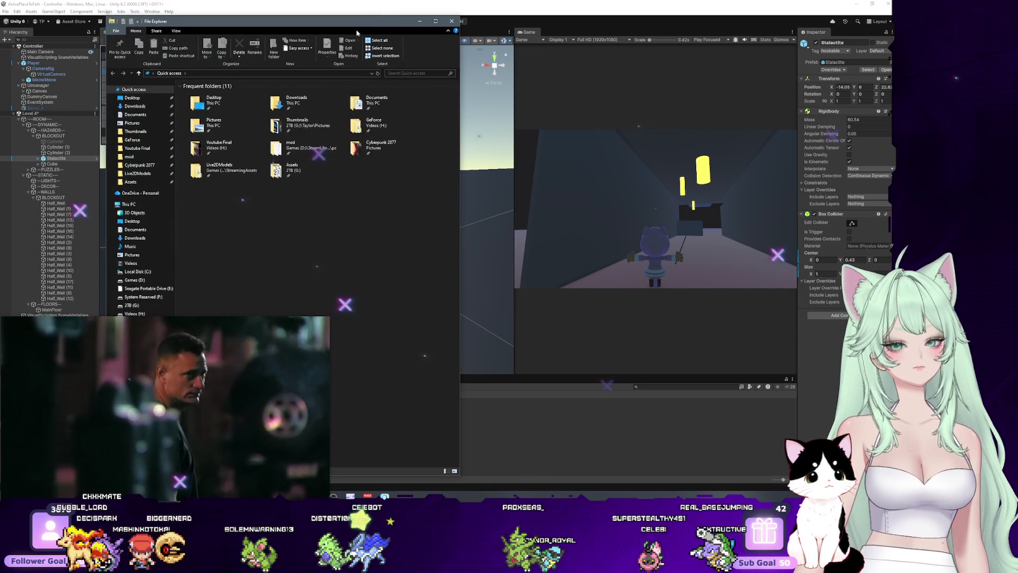
Bring Unity back in front and open the empty Prefabs > Environment > Mushrooms folder.
{"action": "left_click_drag", "start_coordinate": [265, 21], "coordinate": [583, 21]}
{"action": "left_click", "coordinate": [212, 132]}
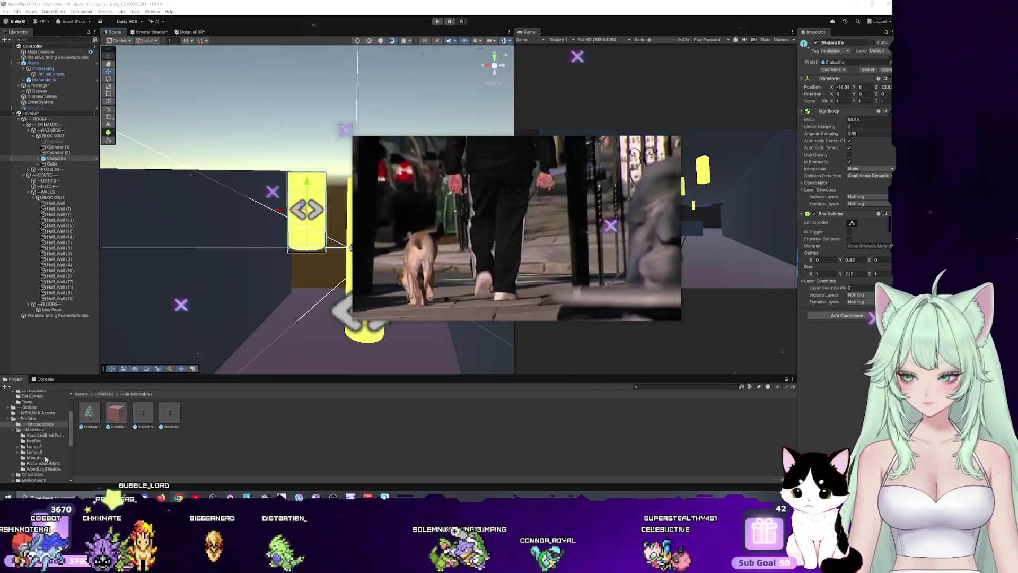
{"action": "left_click", "coordinate": [42, 430]}
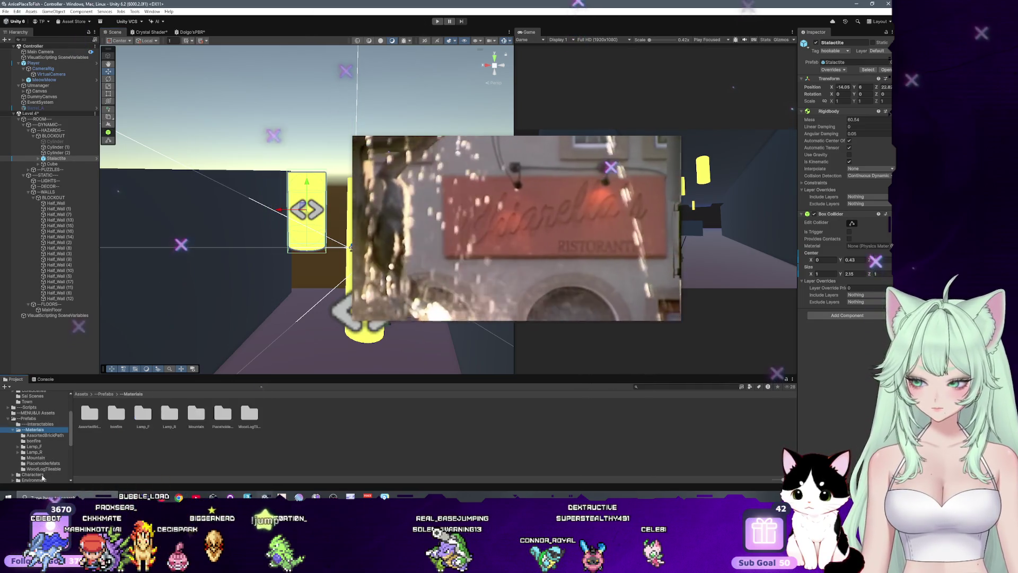
{"action": "left_click", "coordinate": [49, 459]}
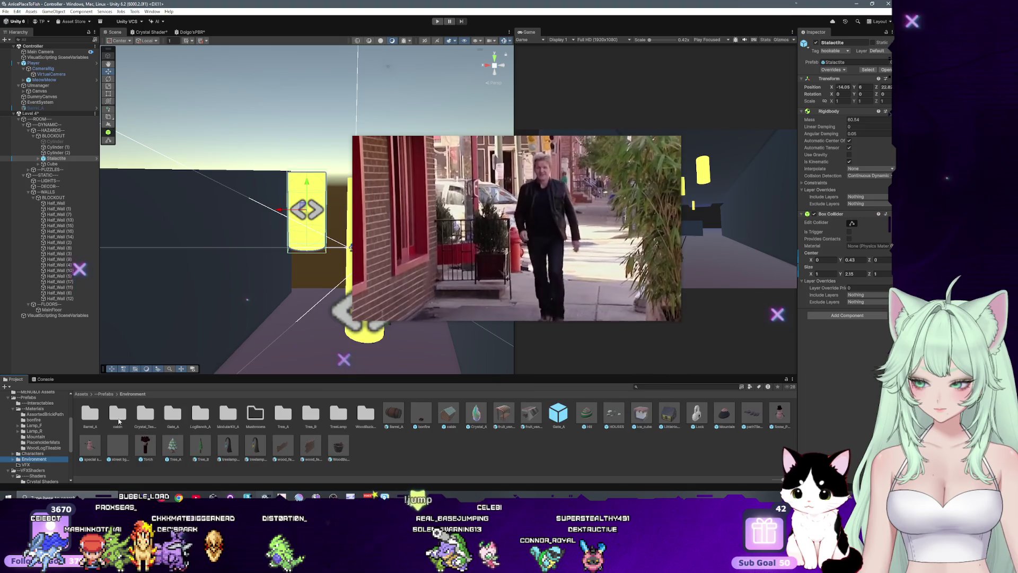
{"action": "double_click", "coordinate": [255, 415]}
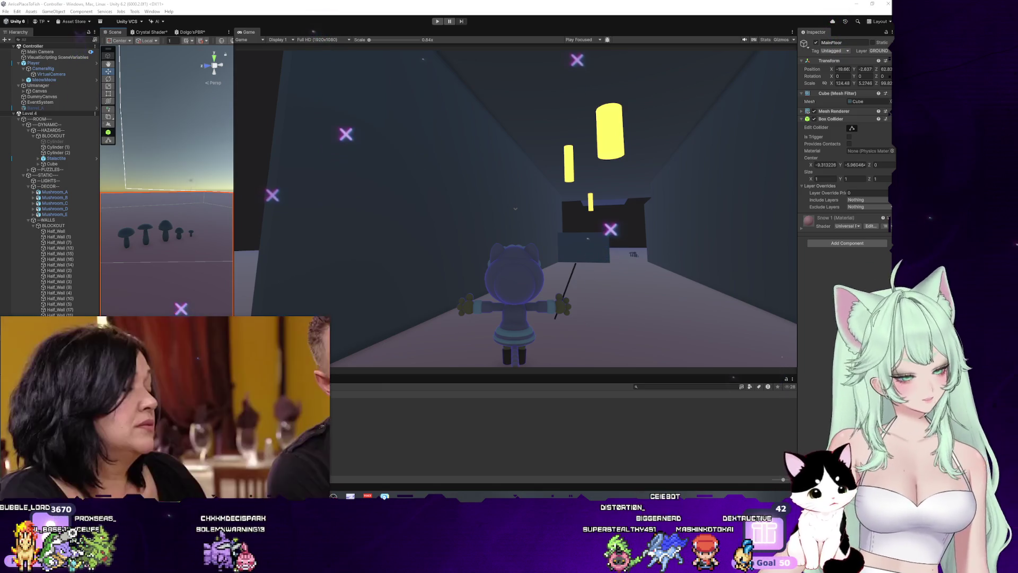
Show the desktop, shrink the video mini-player, and switch to the video browser window.
{"action": "key", "text": "super+d"}
{"action": "key", "text": "super+d"}
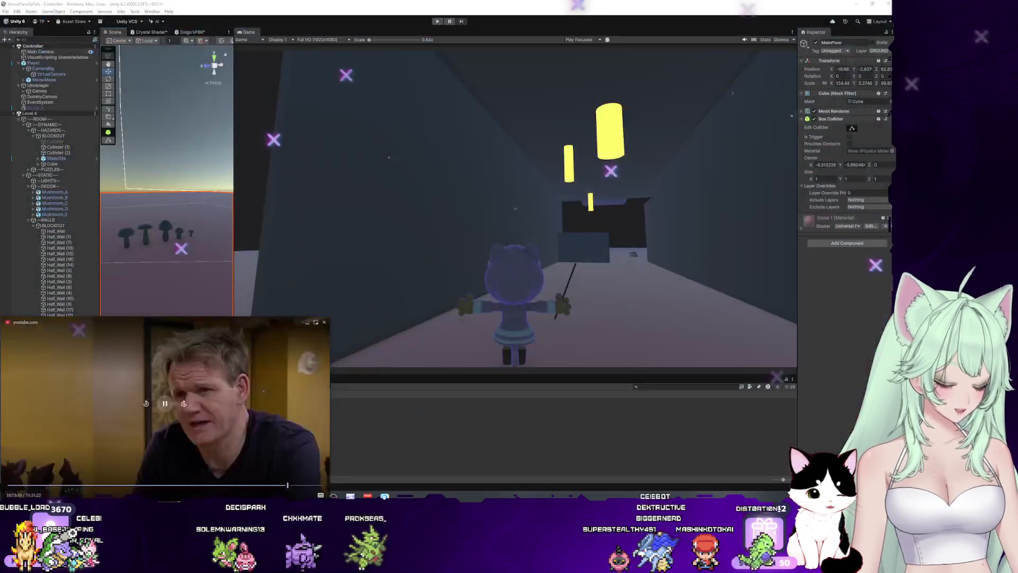
{"action": "left_click", "coordinate": [307, 321]}
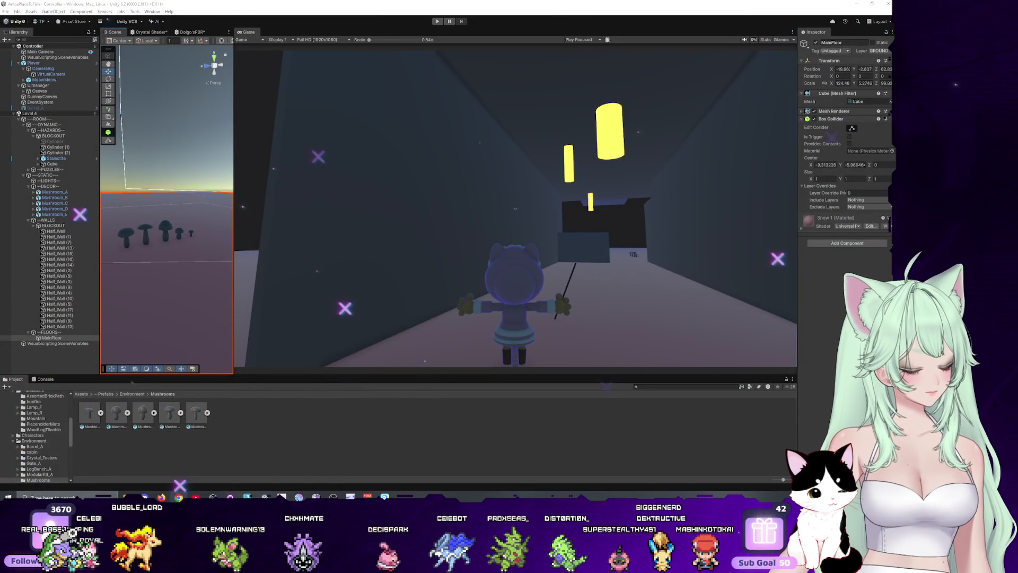
{"action": "key", "text": "alt+Tab"}
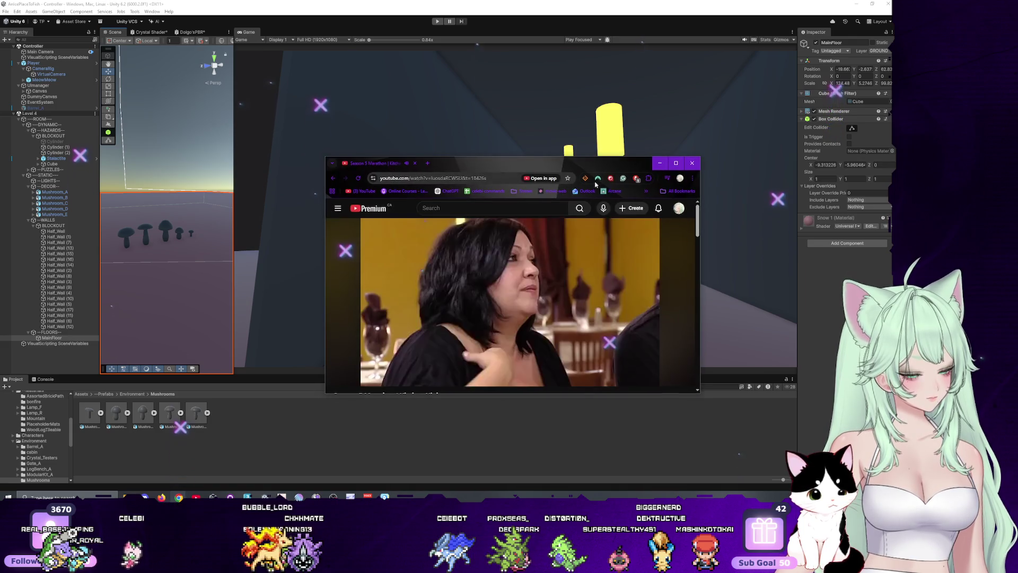
Play the Kitchen Nightmares Season 5 marathon video in full screen.
{"action": "double_click", "coordinate": [388, 162]}
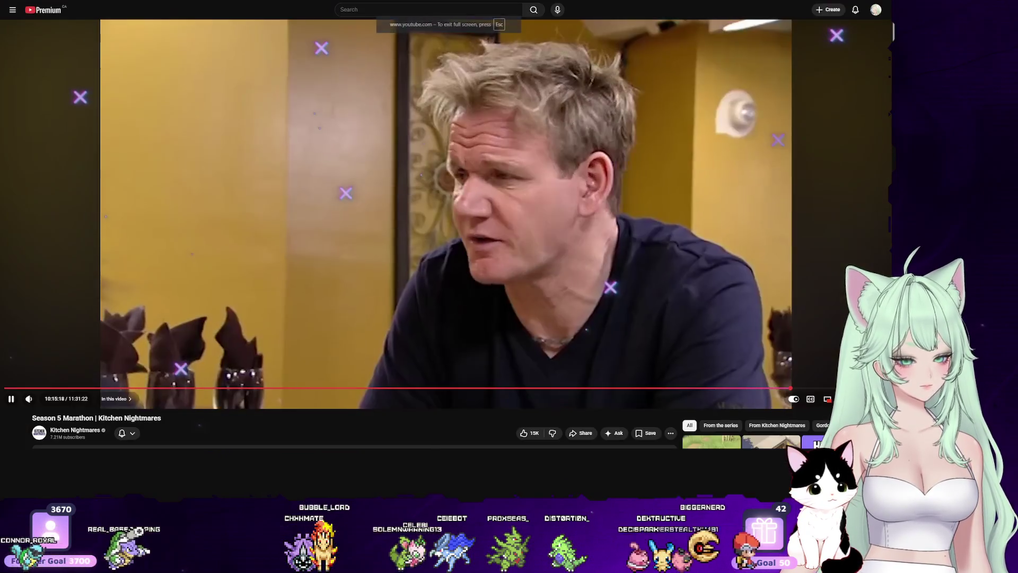
{"action": "key", "text": "f"}
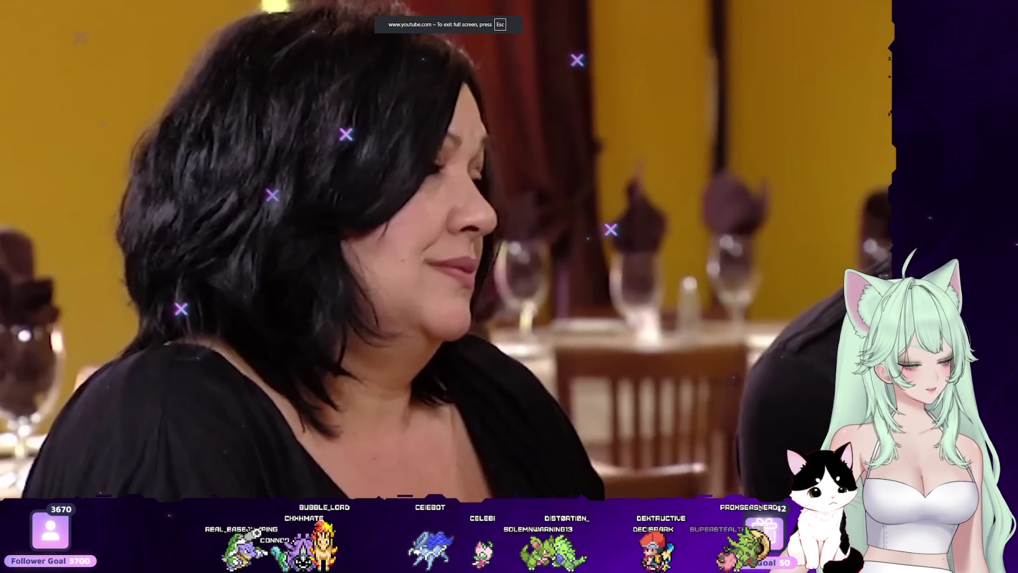